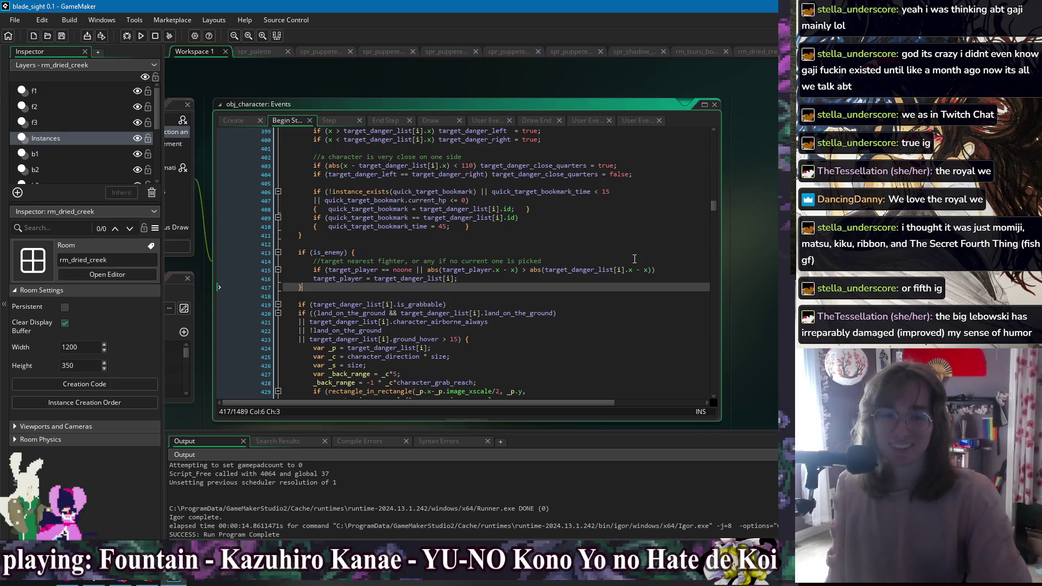
Step: Put the edit point on the is_enemy lines 413–414 of obj_character's Begin Step code and scroll down
left_click(564, 261)
left_click(564, 256)
scroll(564, 256, "down", 3)
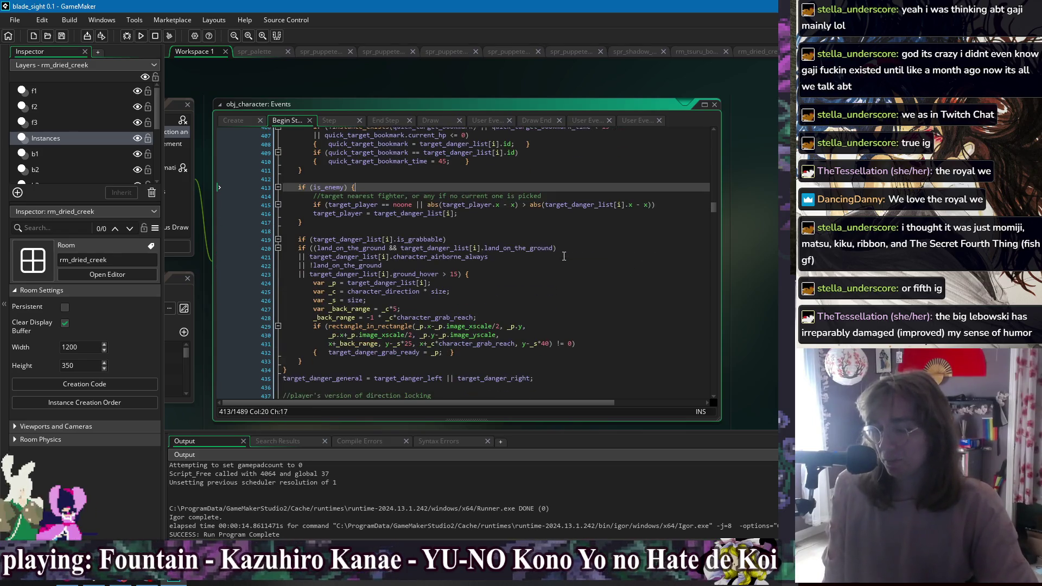
Step: Switch to the obj_character events code window through the workspace Windows list
right_click(442, 85)
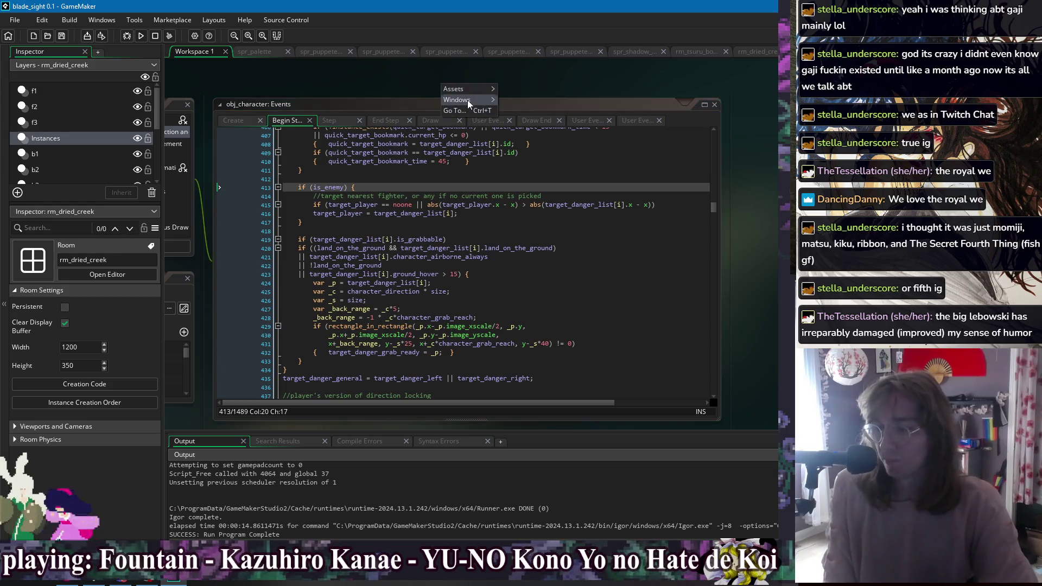
mouse_move(467, 99)
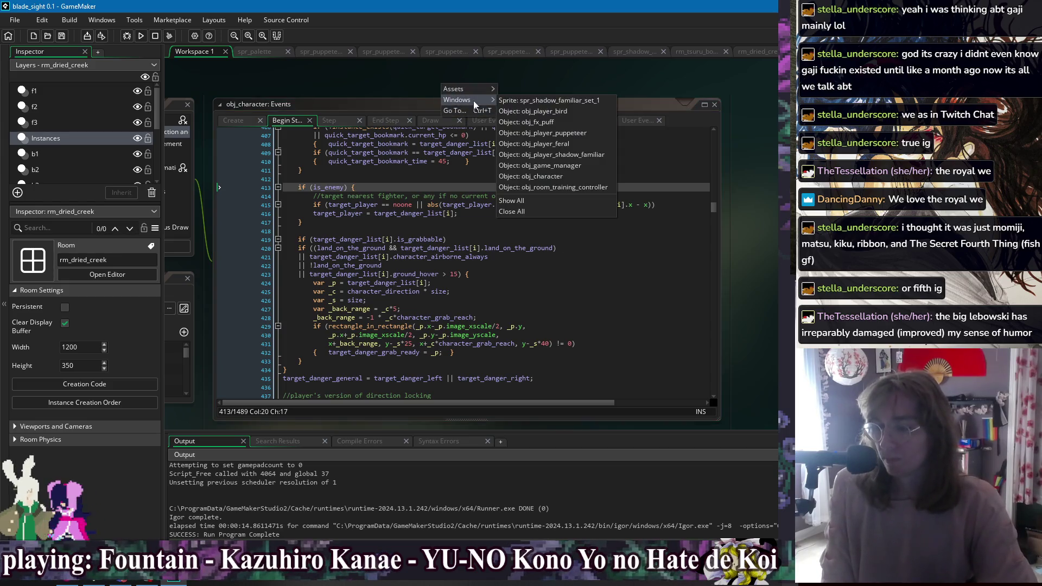
left_click(590, 177)
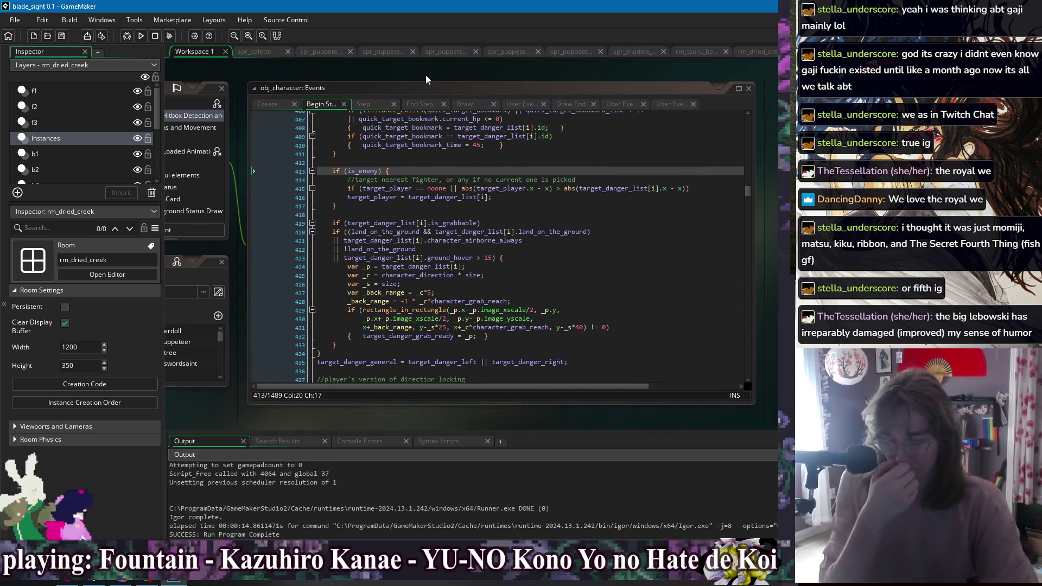
Step: Switch to the obj_game_manager object windows through the workspace Windows list
right_click(431, 72)
mouse_move(483, 89)
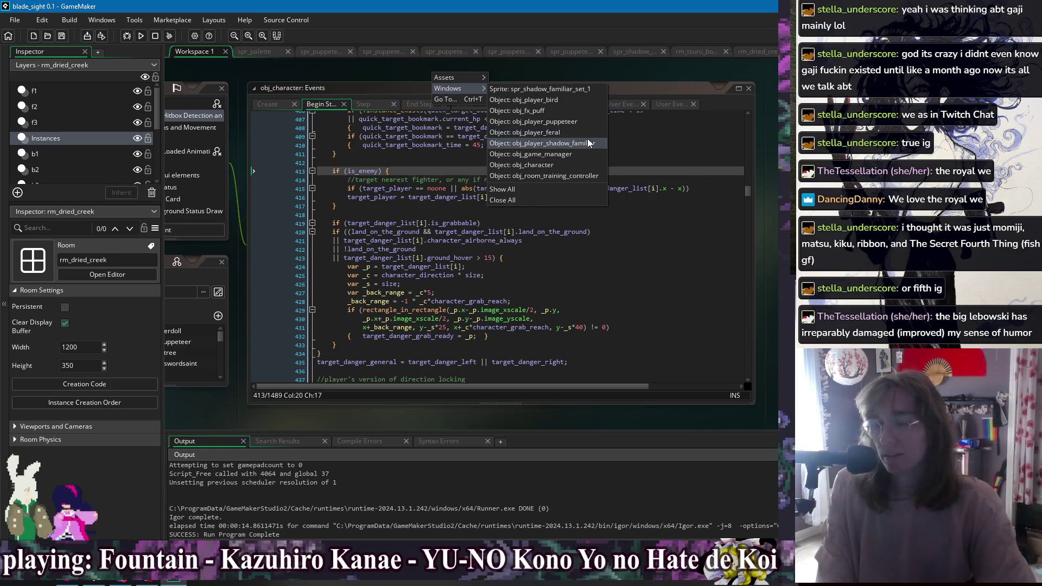
left_click(587, 154)
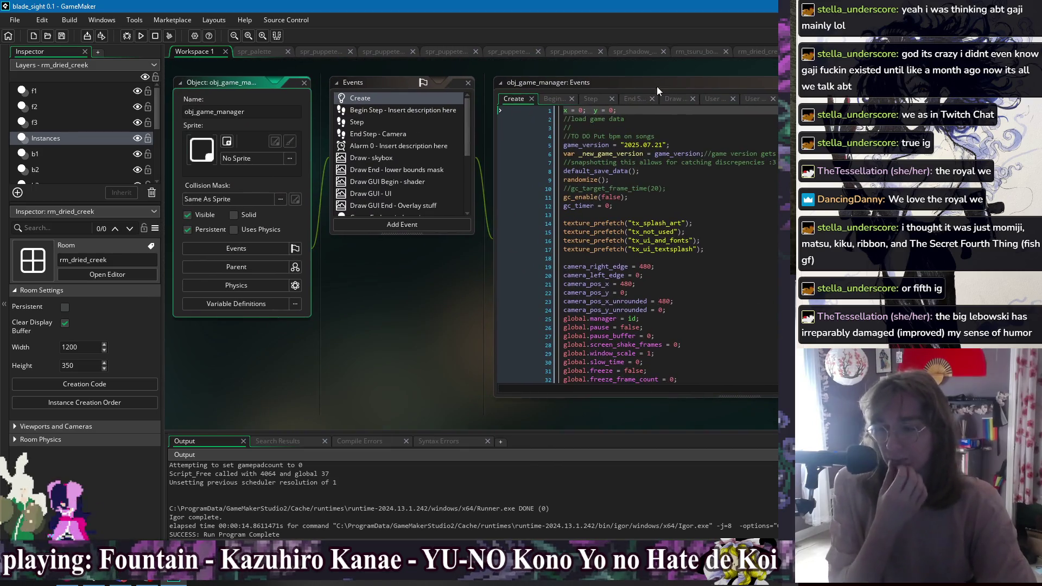
Step: Pan to centre obj_game_manager's Create event code, then return to the obj_character object windows
left_click_drag(686, 71, 415, 83)
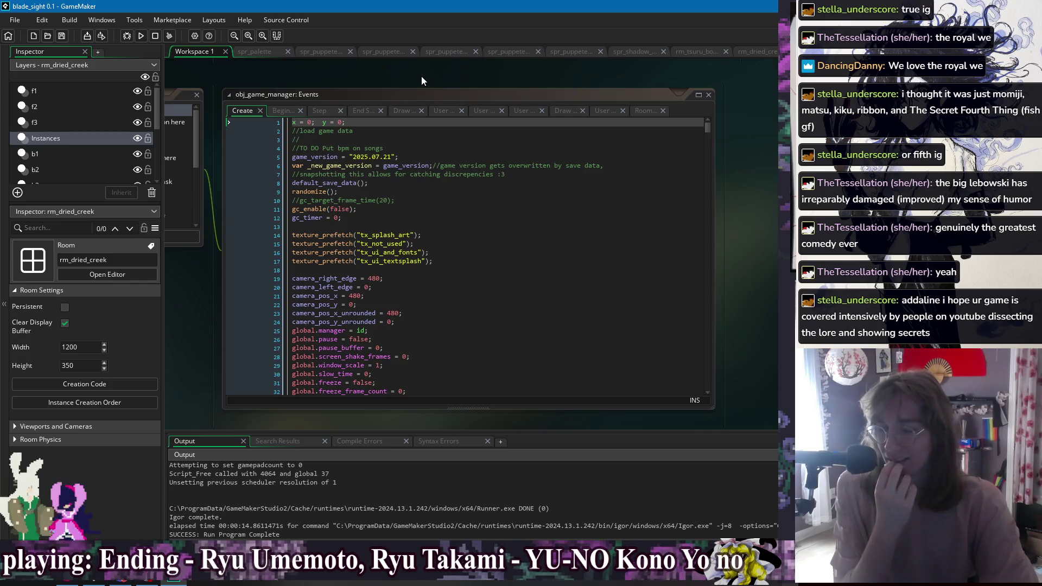
right_click(422, 77)
mouse_move(434, 92)
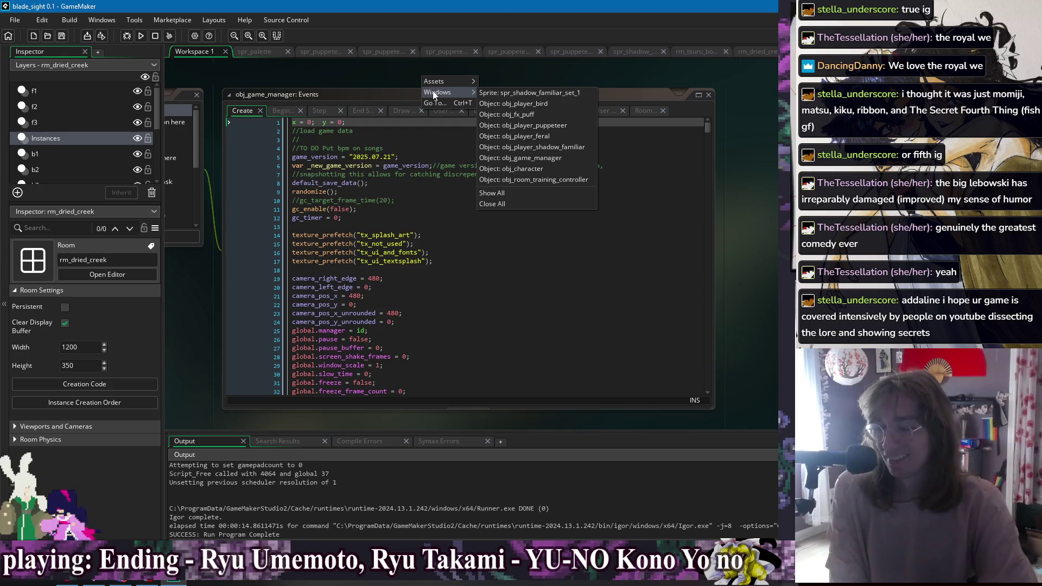
left_click(398, 76)
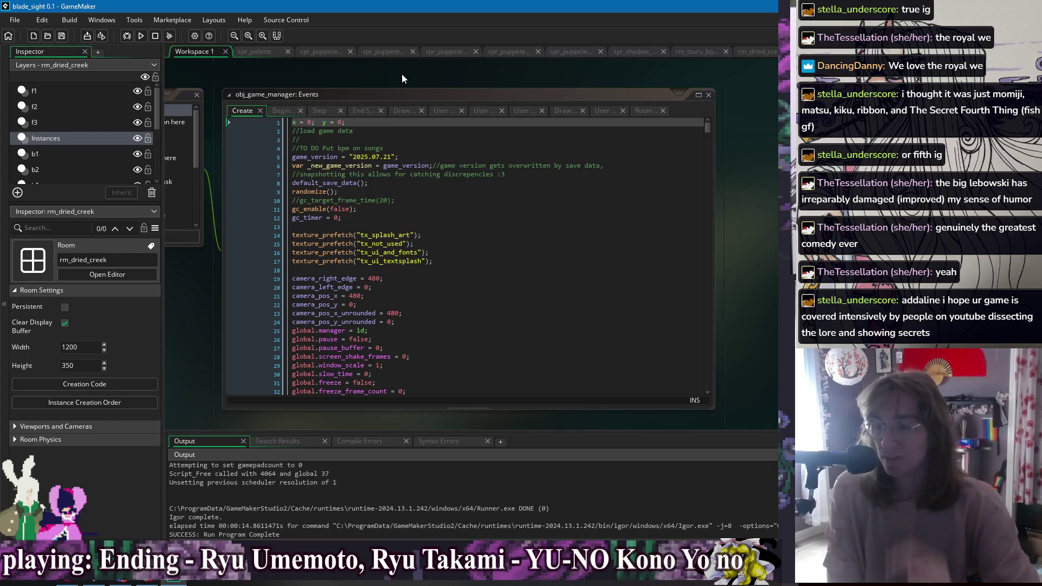
right_click(402, 74)
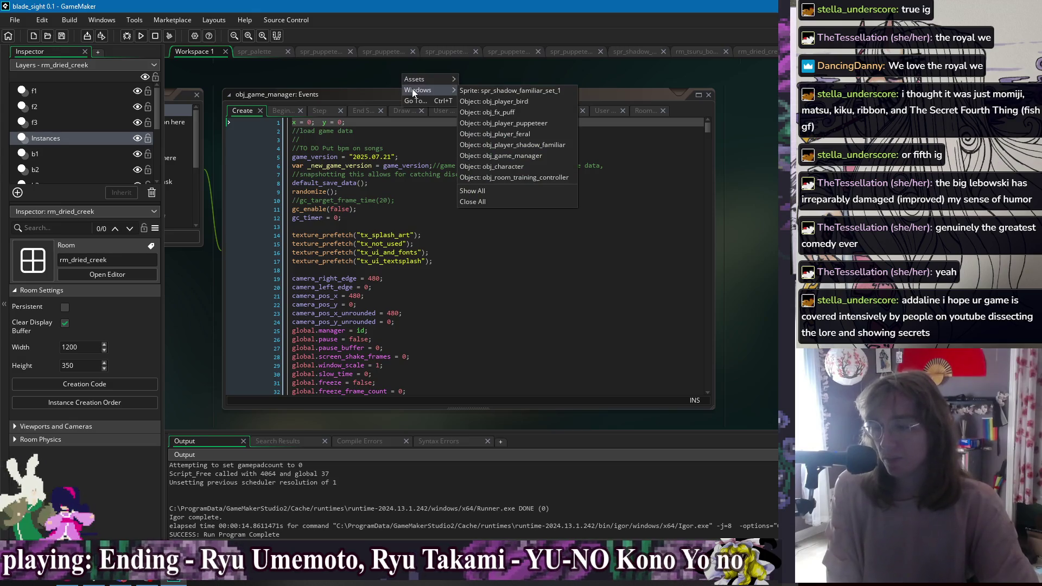
left_click(545, 168)
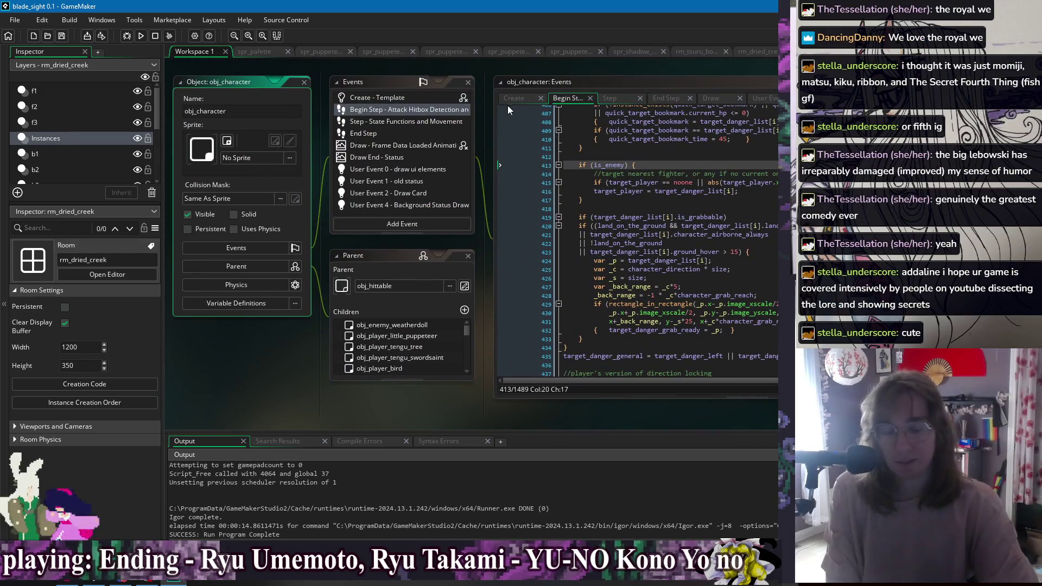
Step: Centre the obj_character code in the workspace and launch blade_sight in debug mode
mouse_move(607, 67)
left_mouse_down()
mouse_move(397, 80)
mouse_move(355, 71)
left_mouse_up()
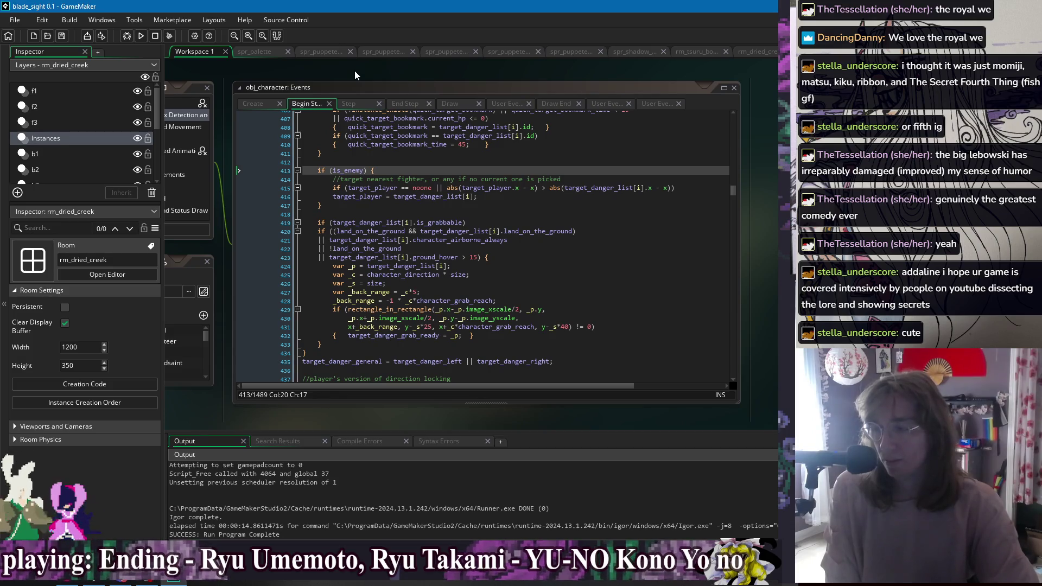
left_click(130, 42)
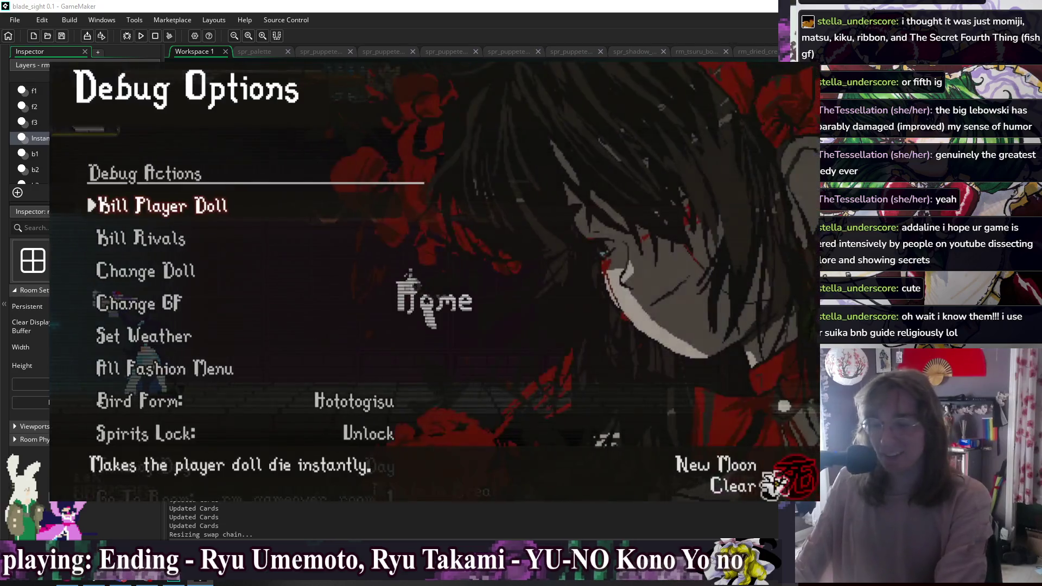
Step: Use the Debug Options Go To Room entry to warp into rm_cave_1 (Cave TEST)
key("Down")
key("Down")
key("Down")
key("Down")
key("Down")
key("Down")
key("Up")
key("Up")
key("Up")
key("Up")
key("Up")
key("Down")
key("Down")
key("Right")
key("Right")
key("z")
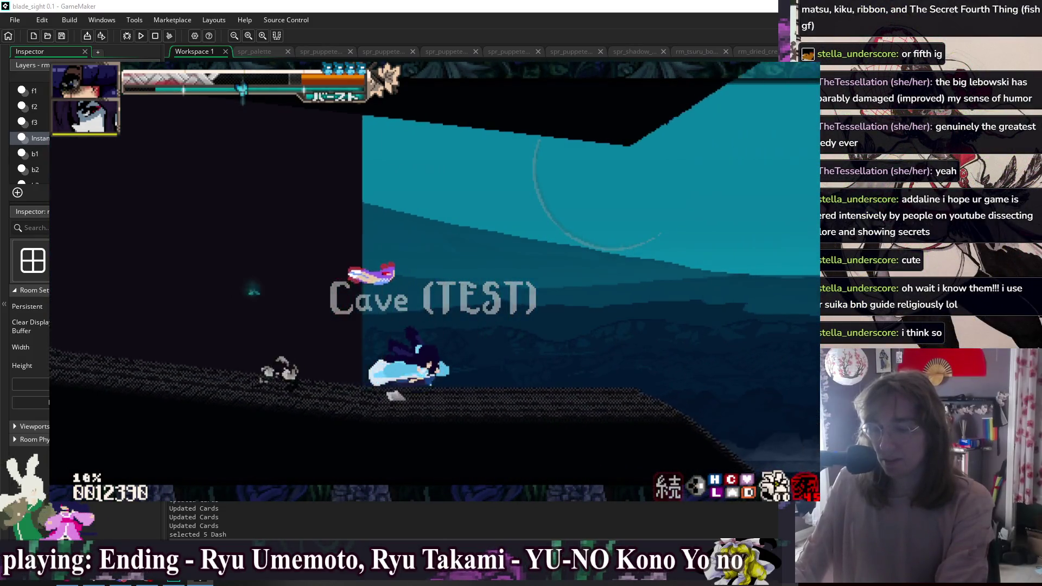
Step: Jump, double-jump and dash through the cave to reach the red bridge
key("z")
key("x")
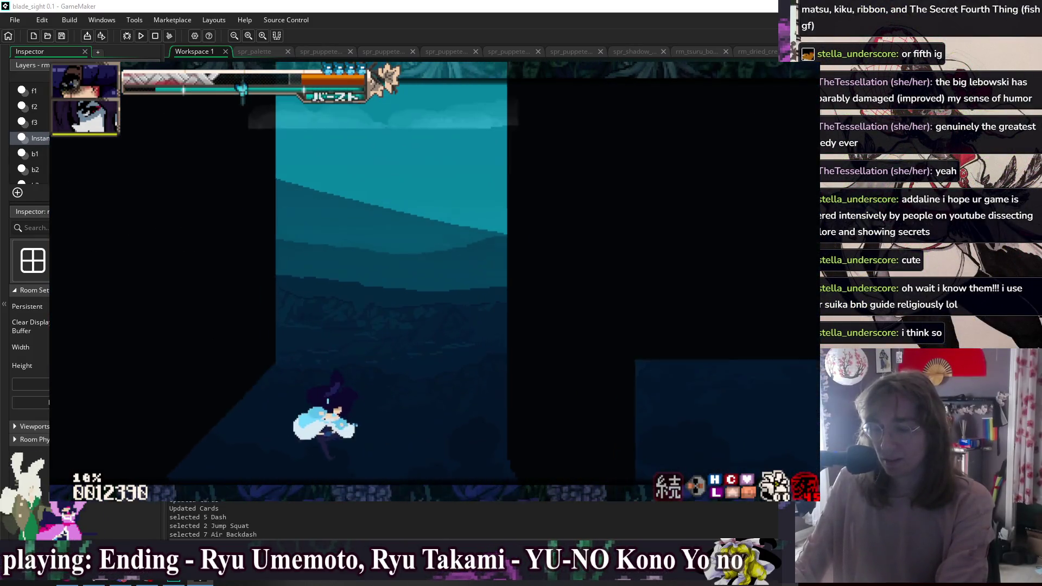
key("Right")
key("Right")
key("z")
key("z")
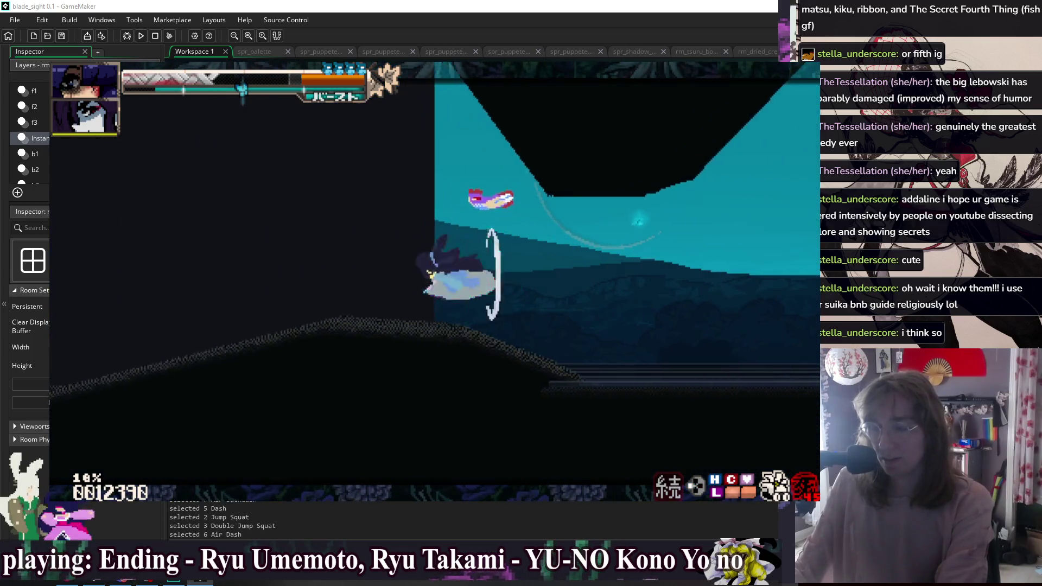
key("x")
key("Left")
key("Left")
key("Right")
key("Right")
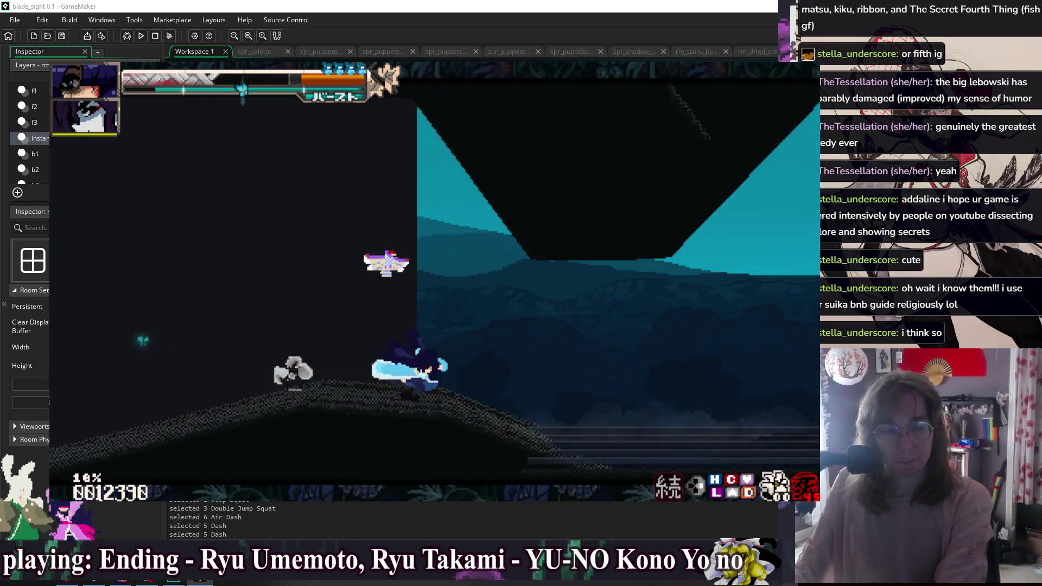
key("z")
key("z")
key("x")
key("Right")
key("Right")
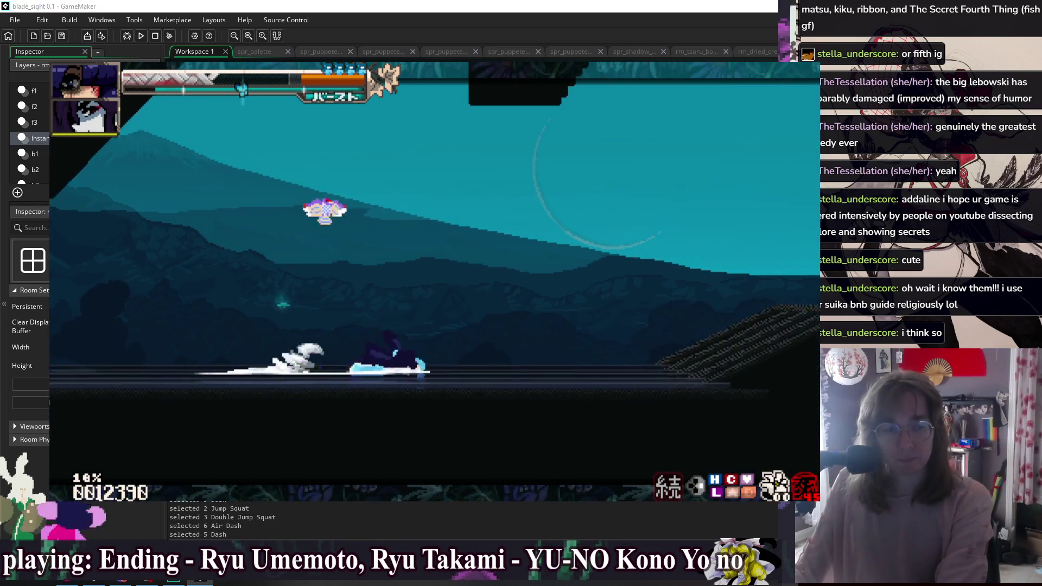
key("z")
key("z")
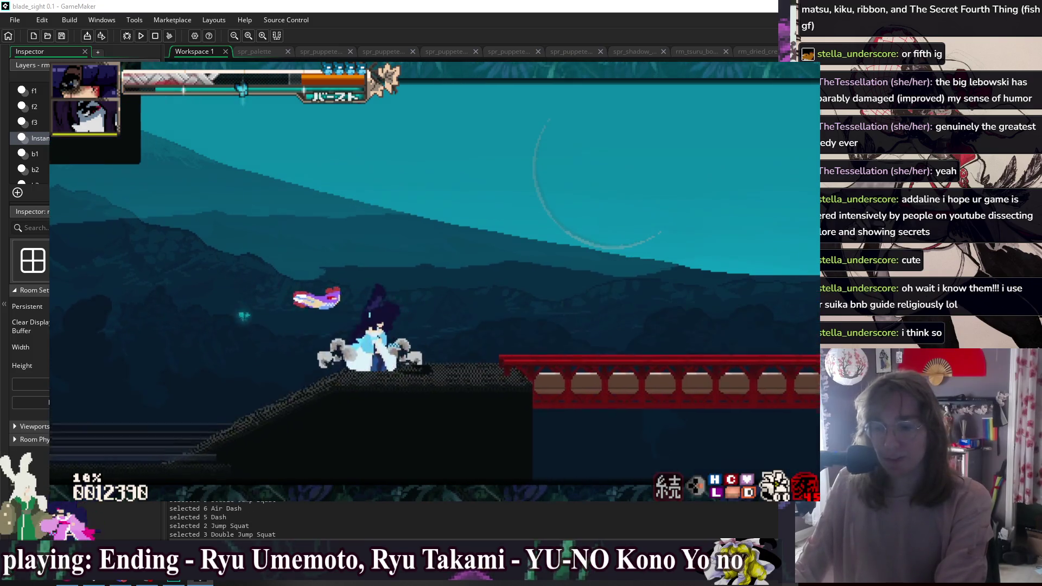
key("Right")
key("Right")
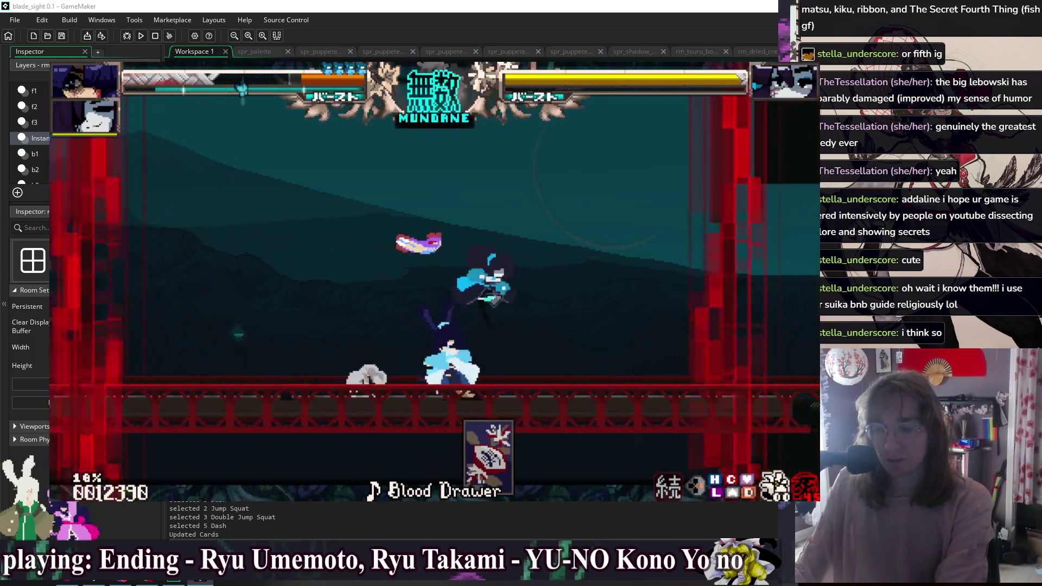
Step: Engage the bridge opponent with a jump, a dash in and a light attack
key("z")
key("z")
key("z")
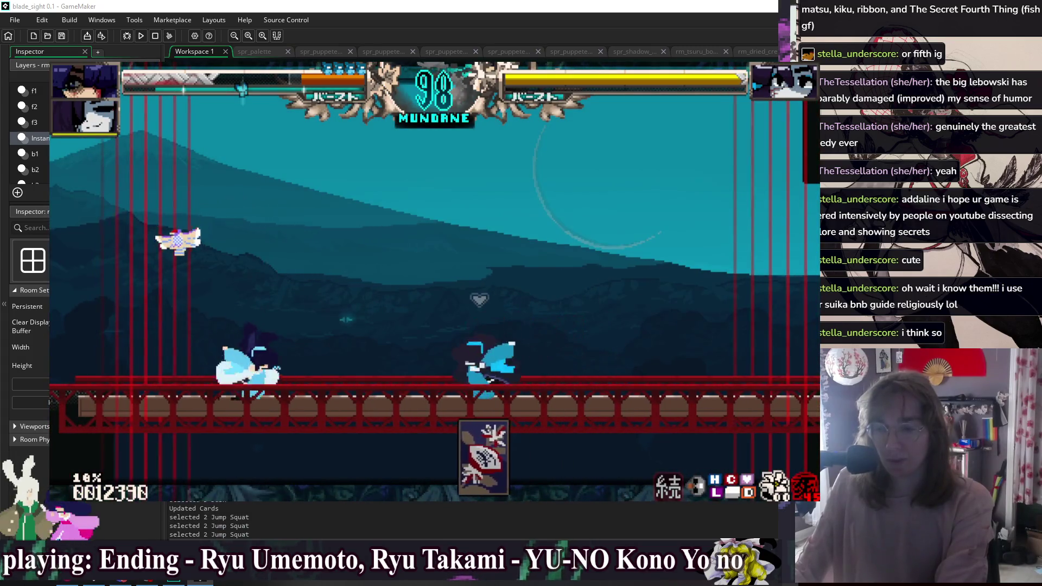
key("Right")
key("Right")
key("x")
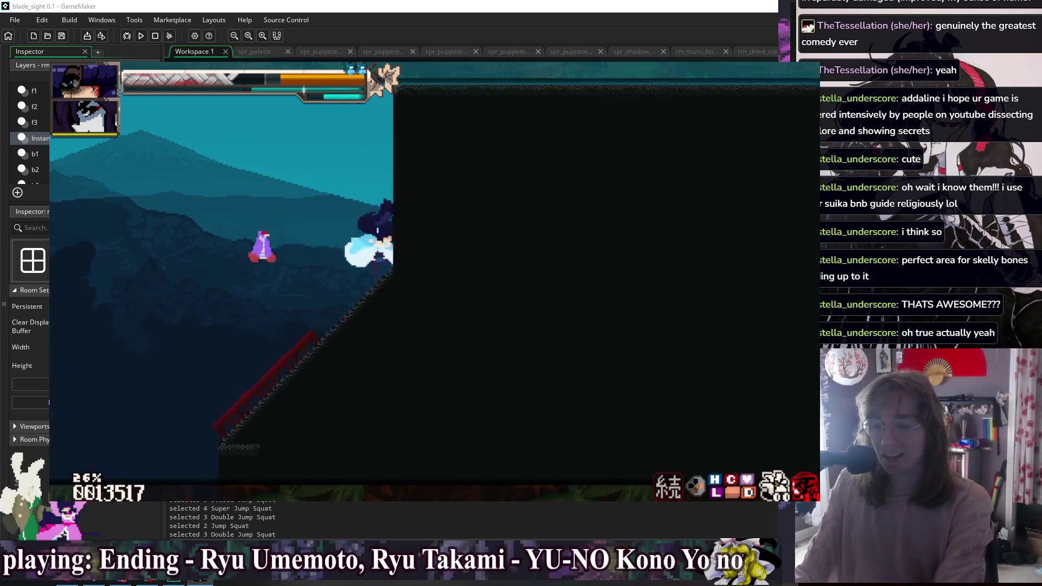
Step: Turn on the hitbox overlay with the H key
key("h")
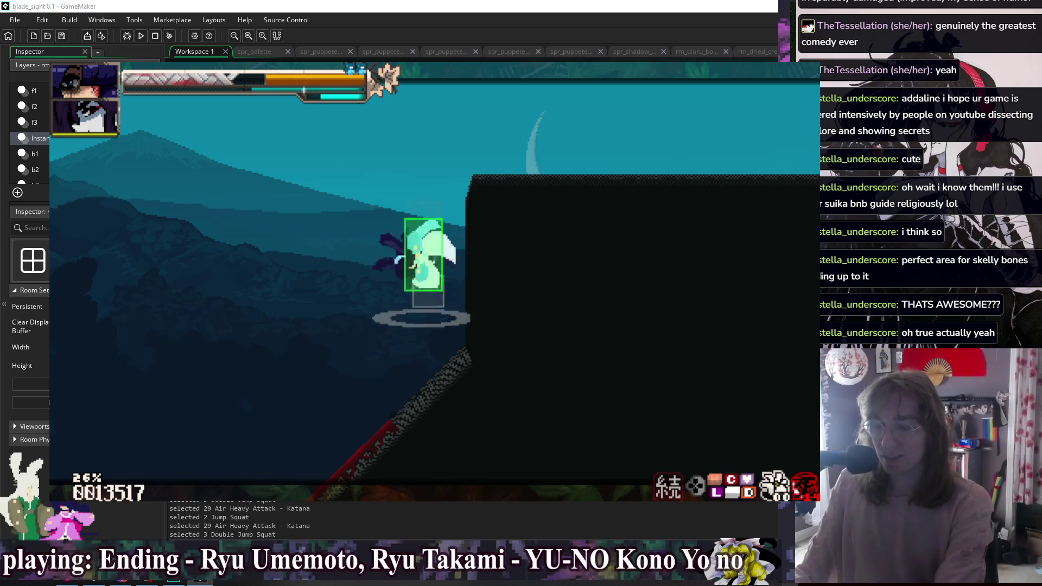
Step: Turn the hitbox overlay off, jump off the slope, Dragon Slash and dash back
key("h")
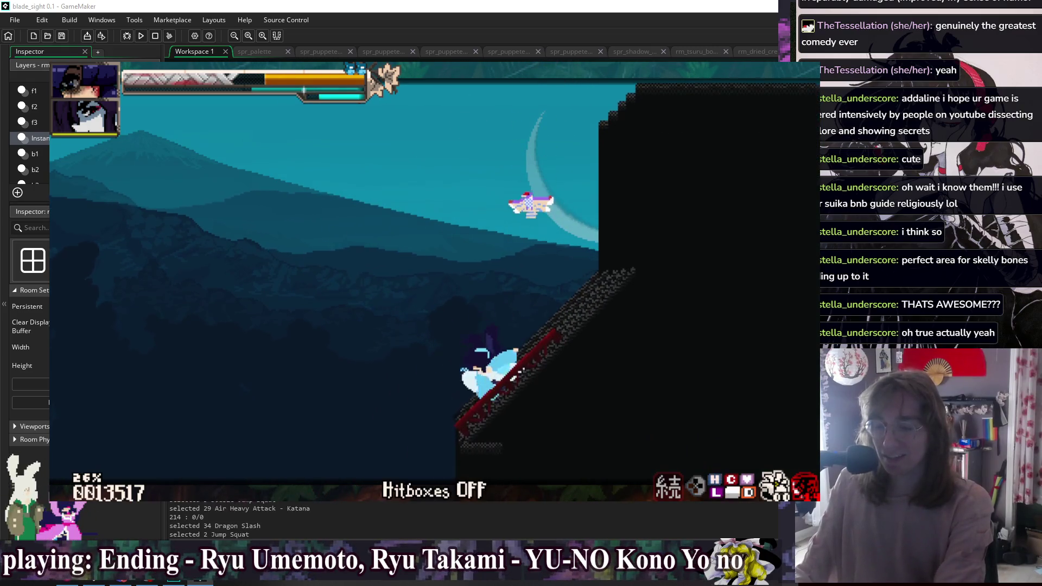
key("space")
key("Down")
key("Left")
key("x")
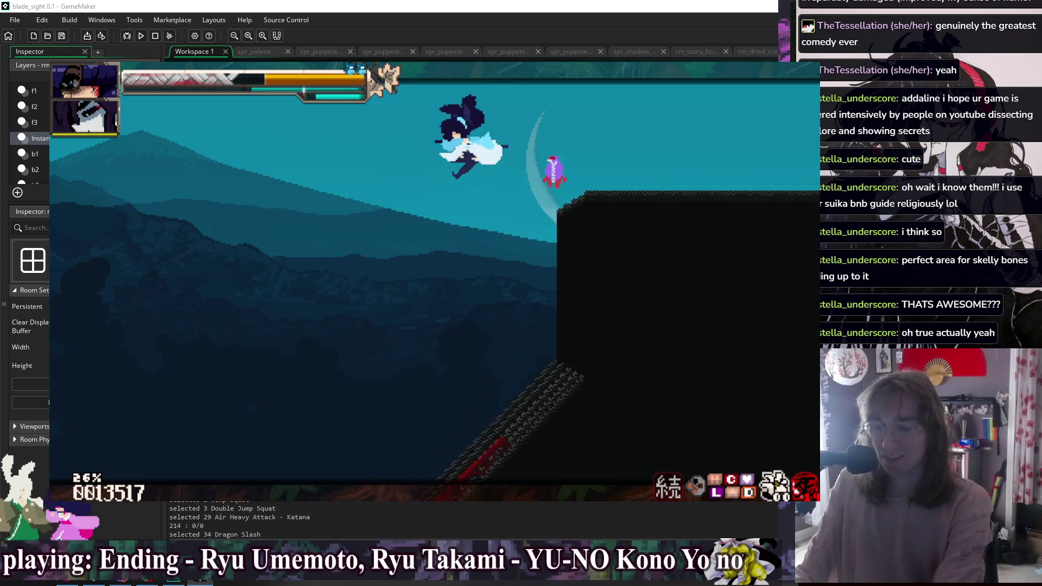
key("shift")
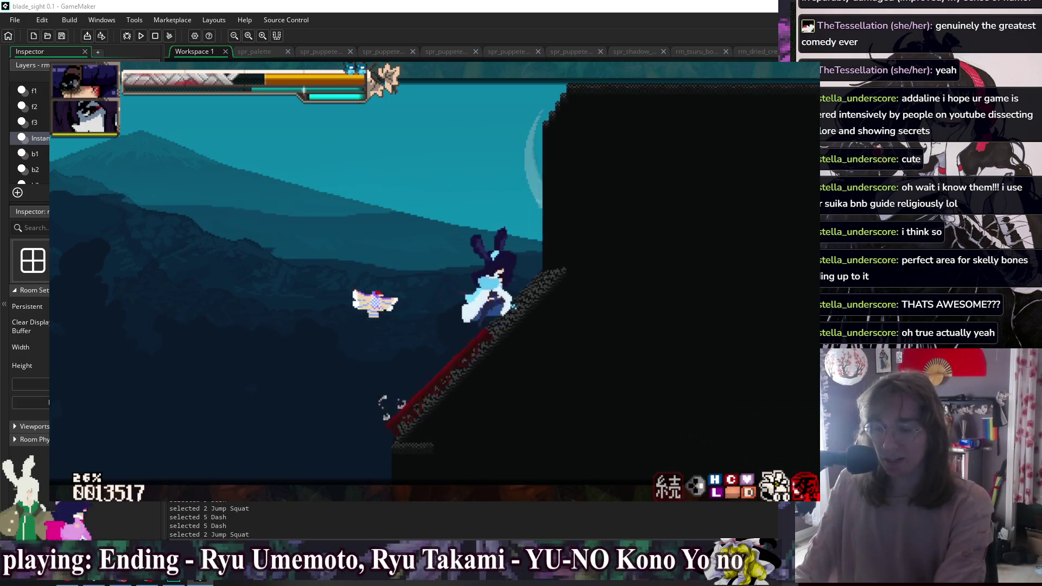
Step: Super-jump onto the higher platforms and jump-dash across the wooden platforms to lower ground
key("z")
key("z")
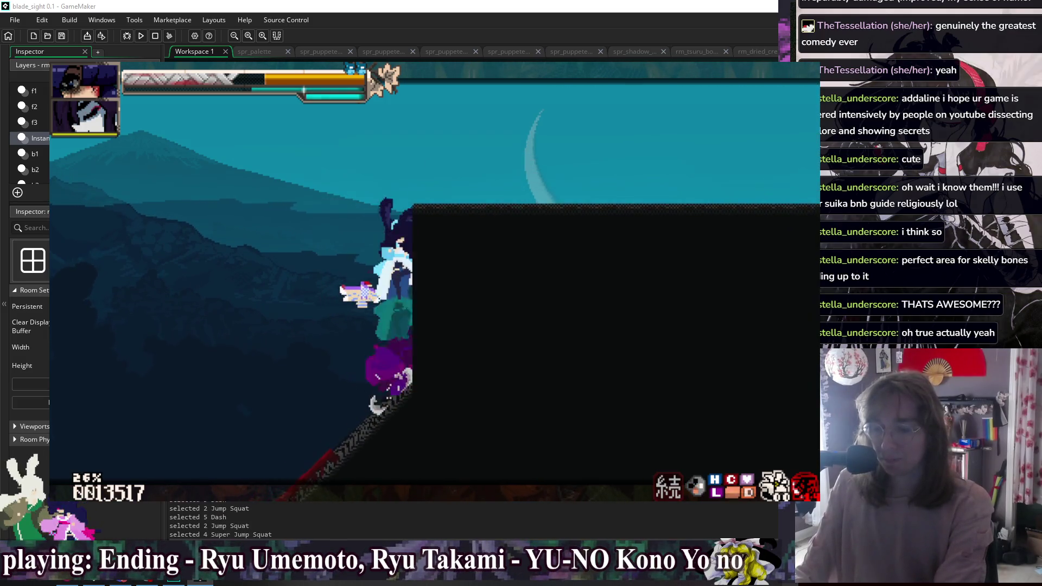
key("z")
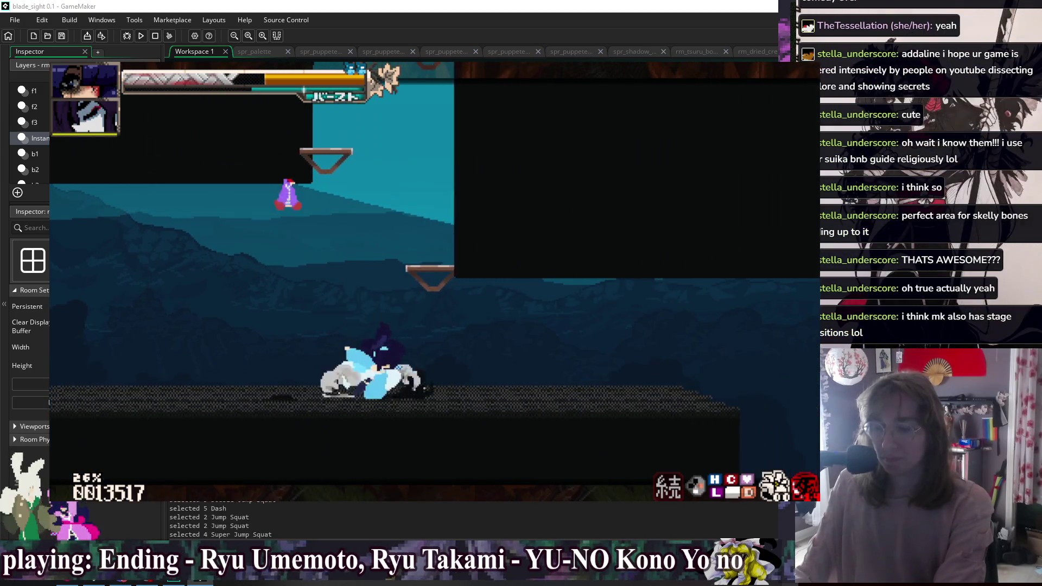
key("z")
key("z")
key("z")
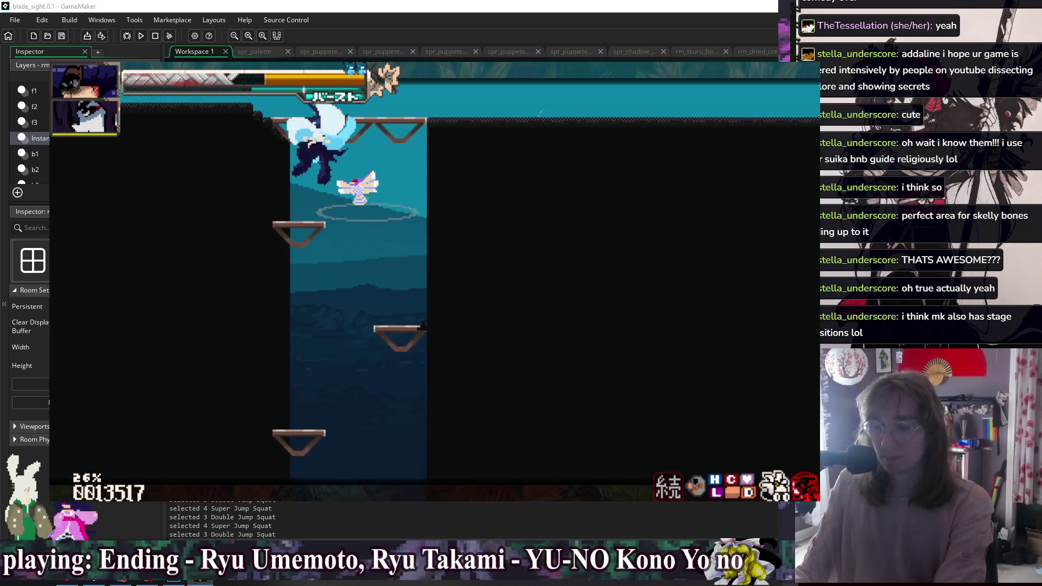
key("x")
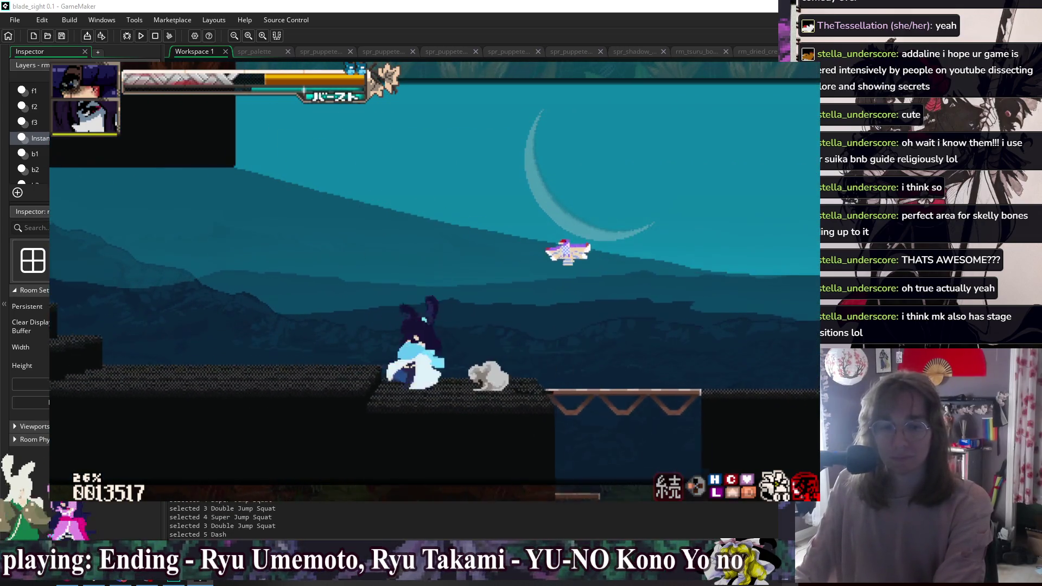
key("x")
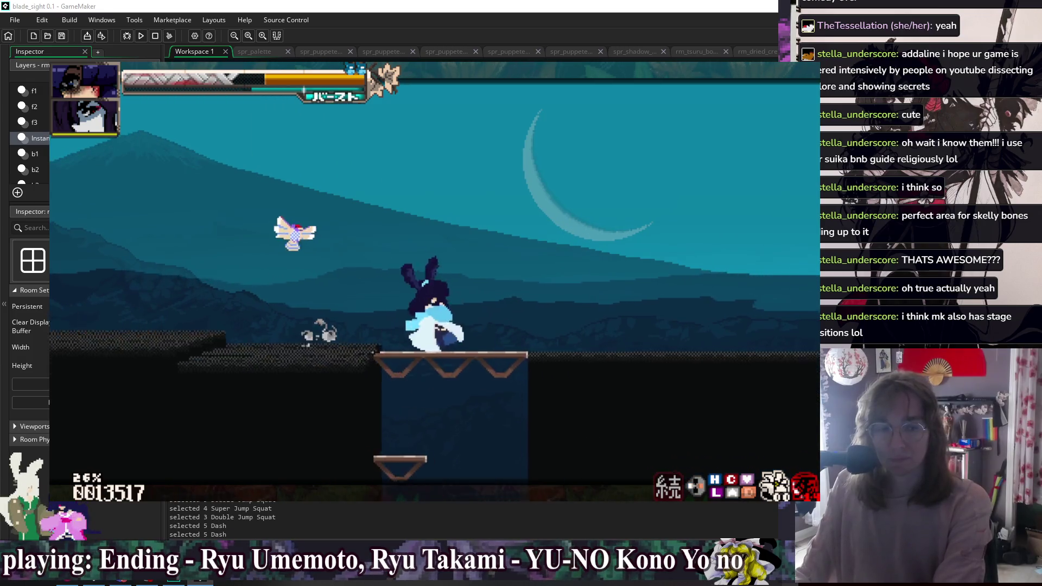
key("z")
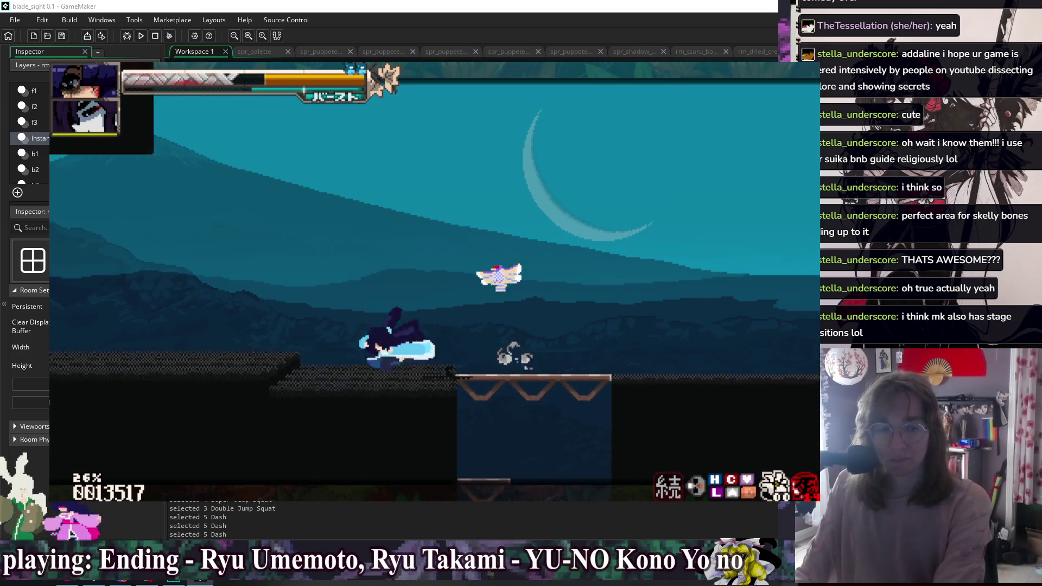
key("x")
key("z")
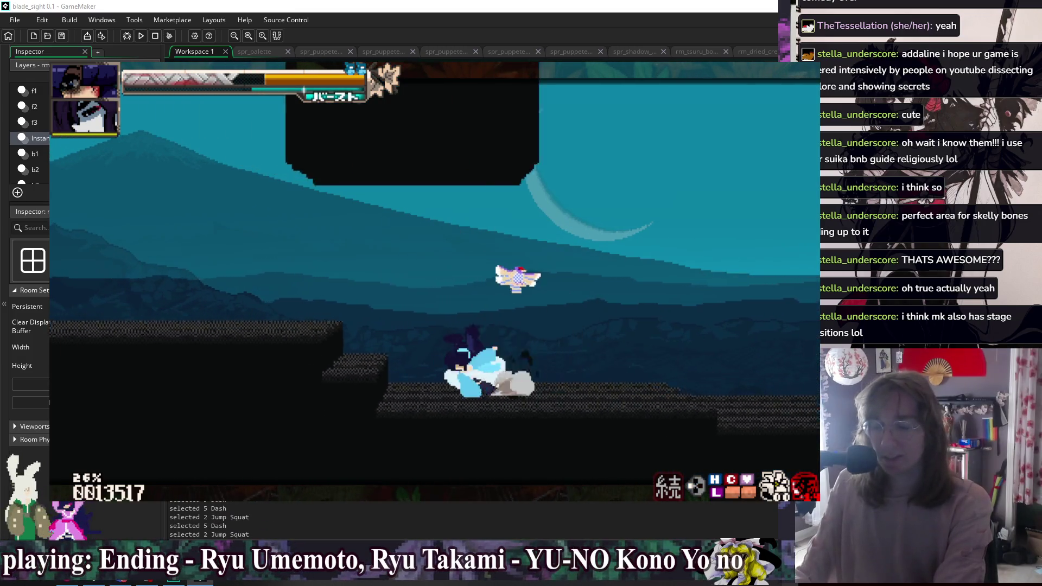
key("z")
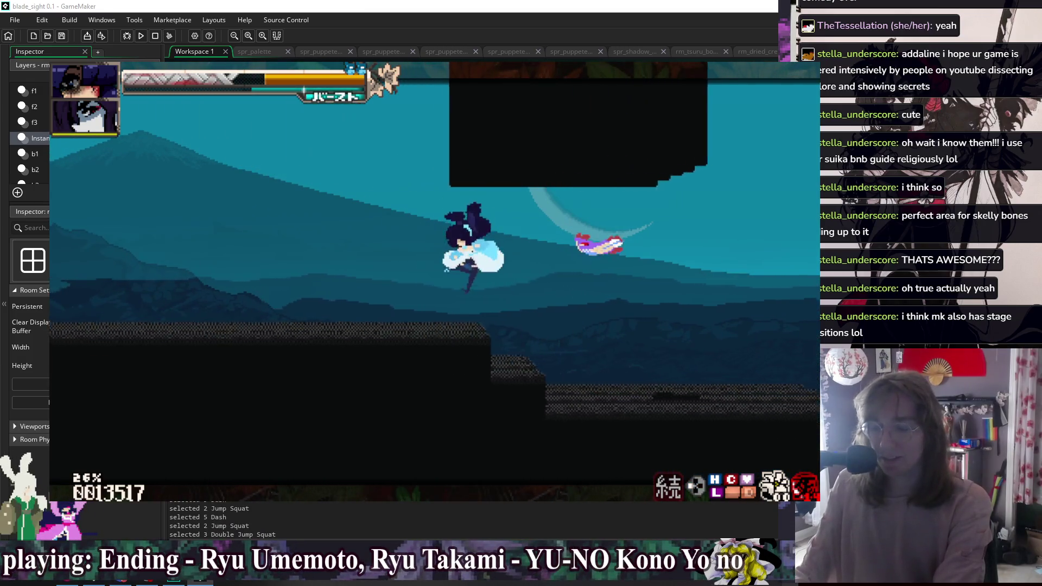
key("x")
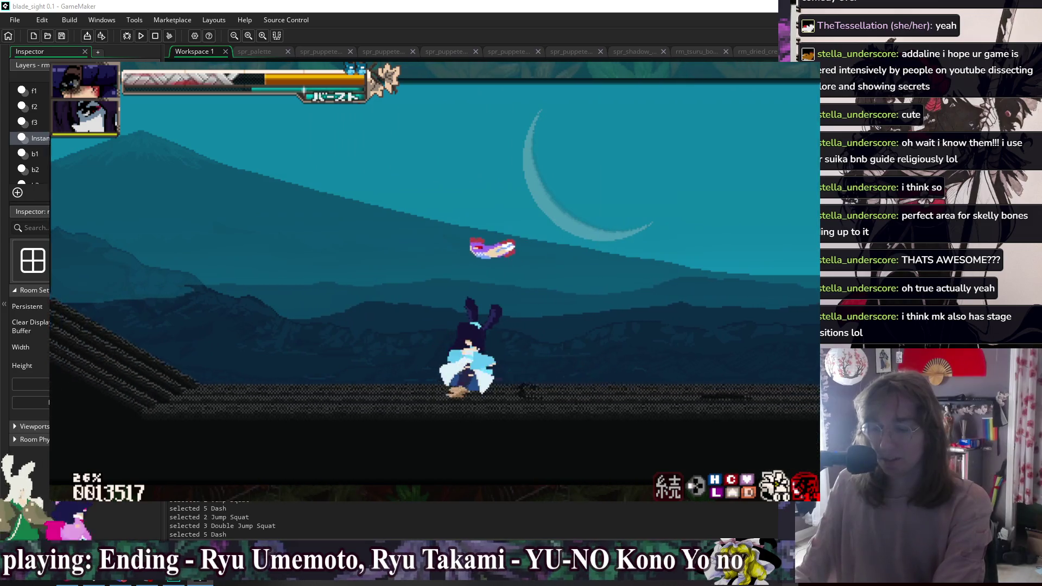
key("x")
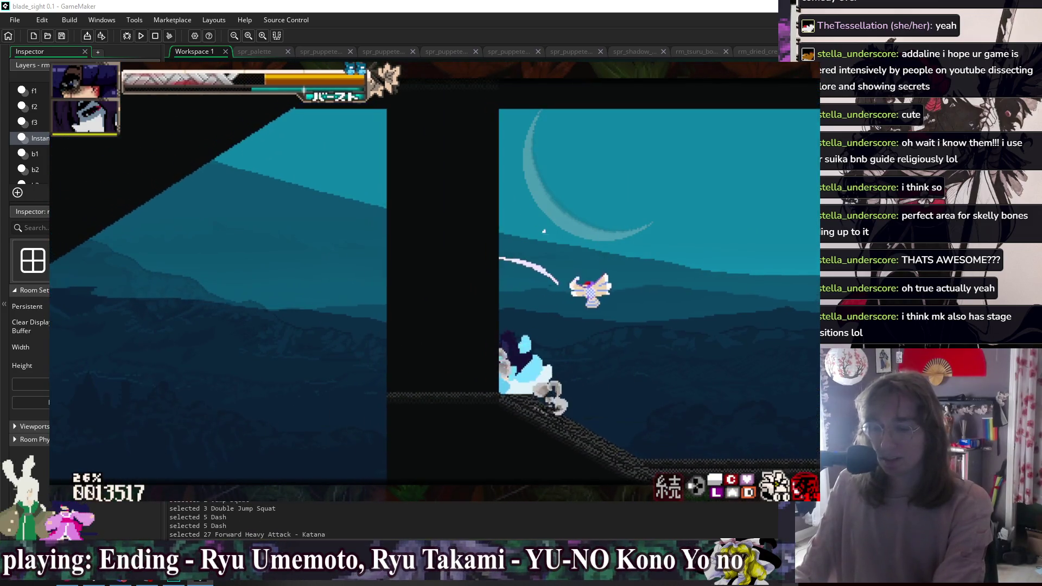
Step: Chain a heavy katana attack, jumps, air-dashes and a Dragon Slash, then heavy-attack up the slope
key("c")
key("x")
key("x")
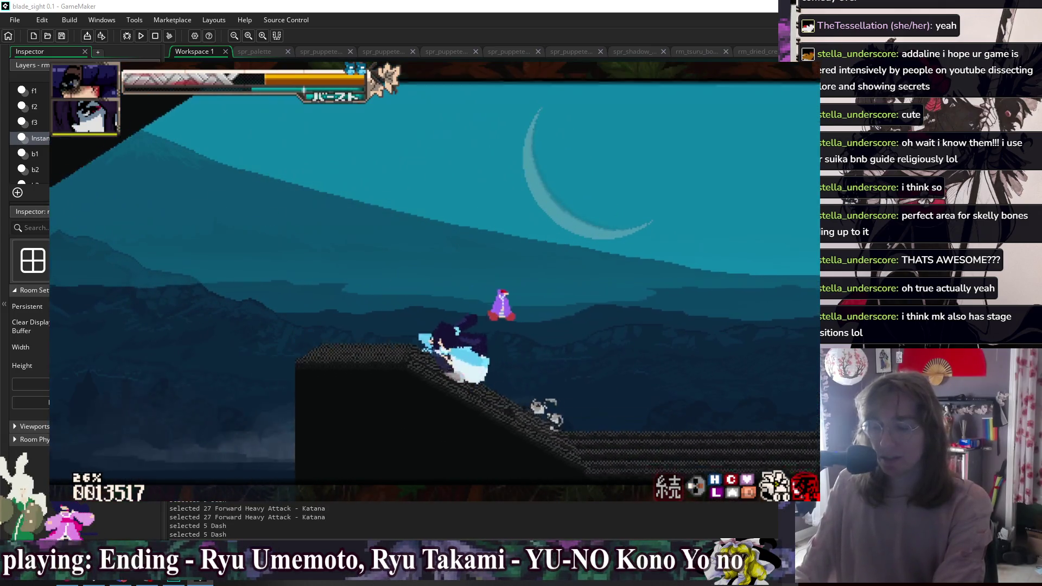
key("z")
key("z")
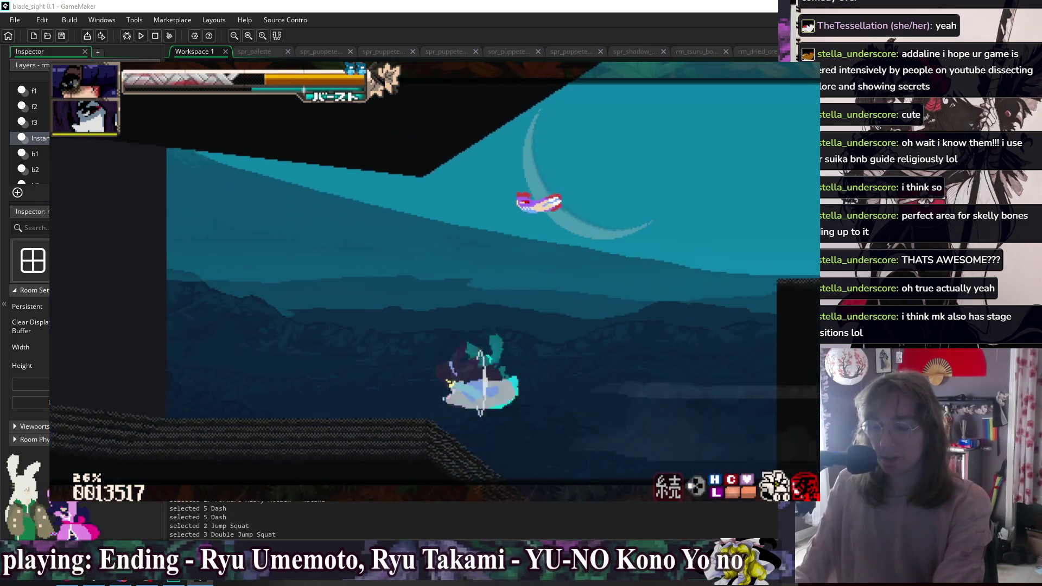
key("x")
key("x")
key("x")
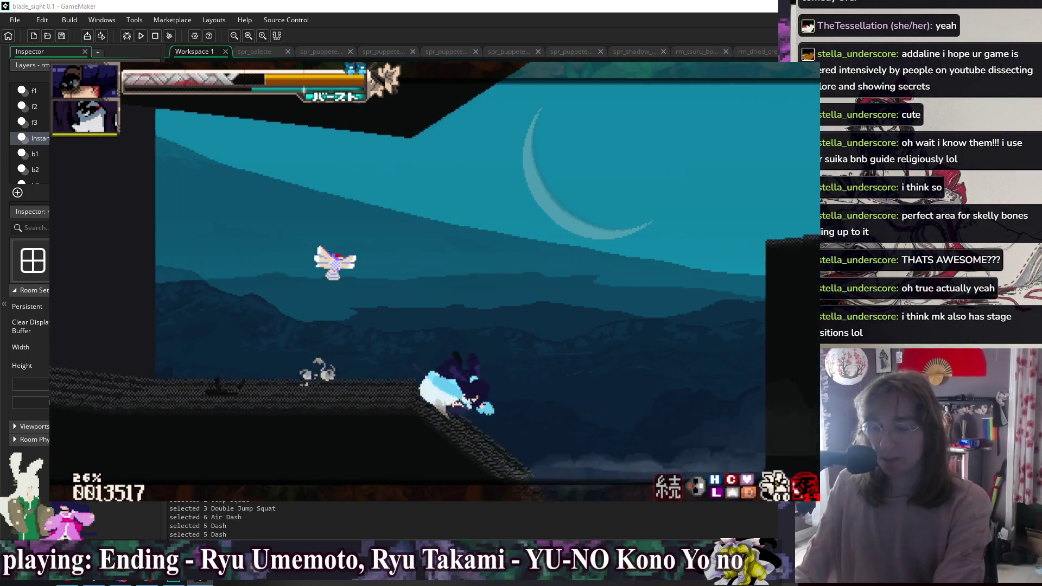
key("Down")
key("z")
key("x")
key("Down")
key("Right")
key("c")
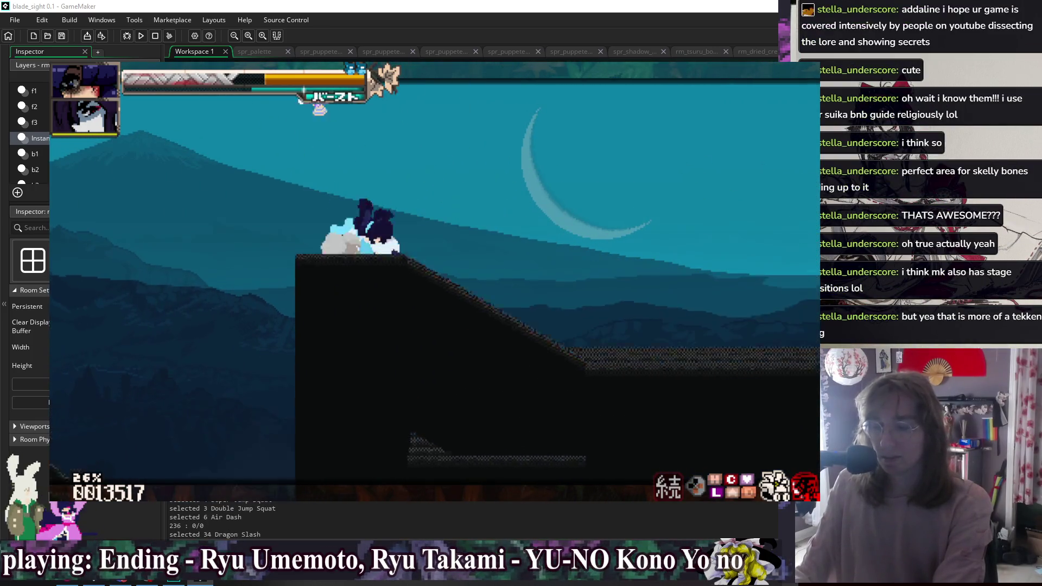
key("x")
key("c")
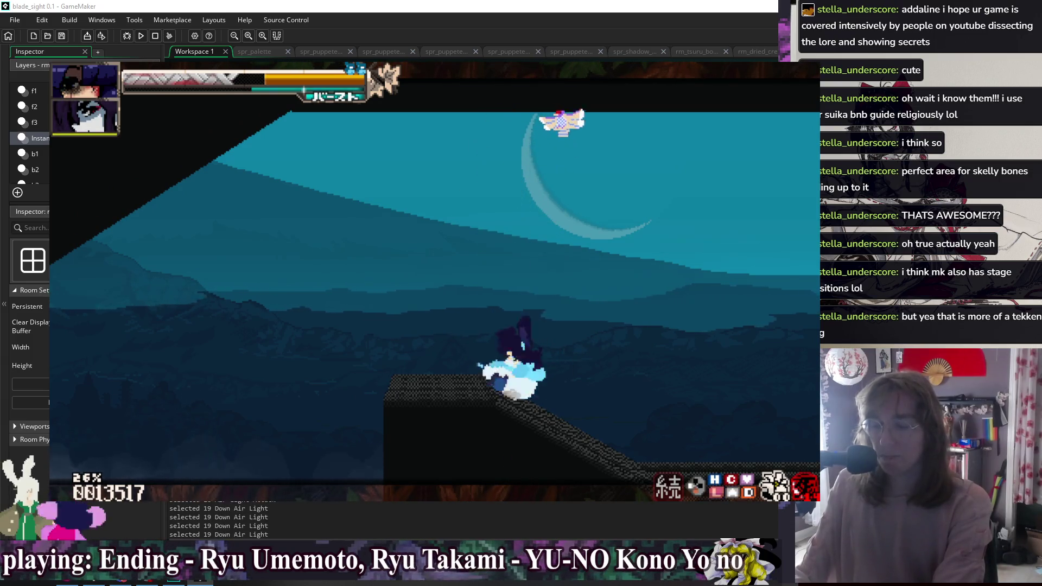
Step: Air-backdash, jump from the ledge with down-air light attacks, then dash right into another down-air
key("x")
key("Left")
key("x")
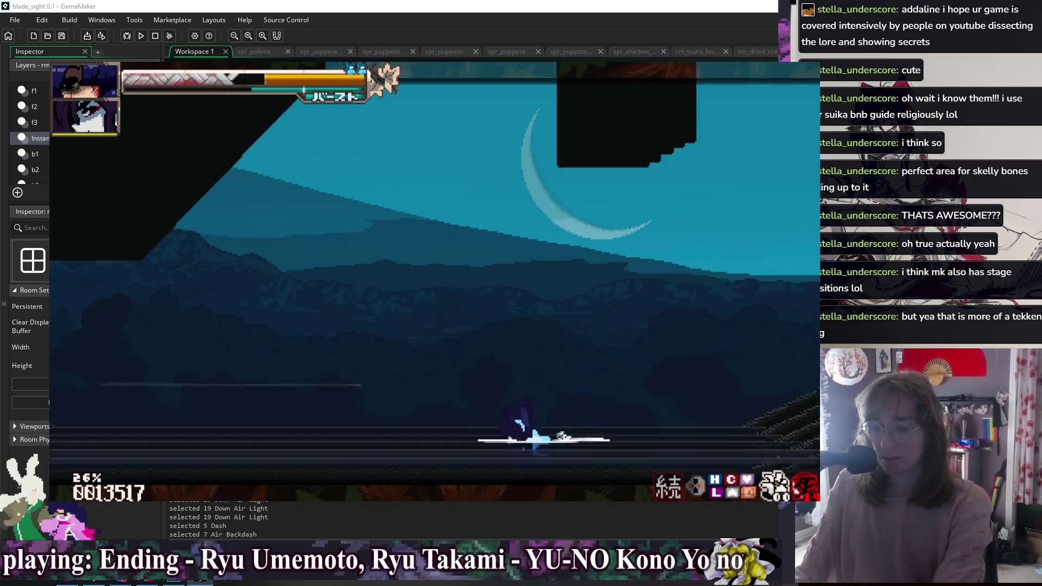
key("x")
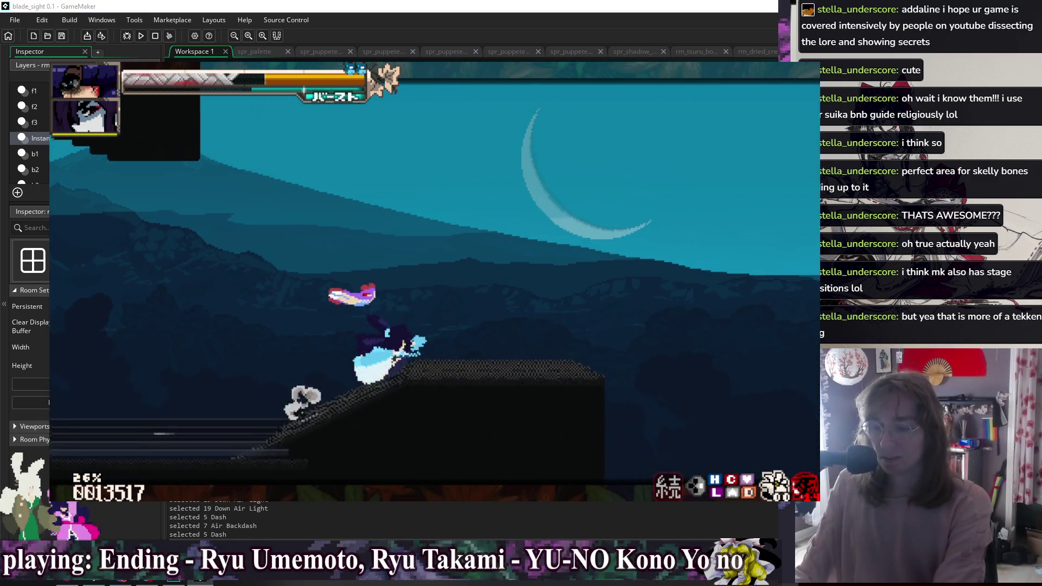
key("Up")
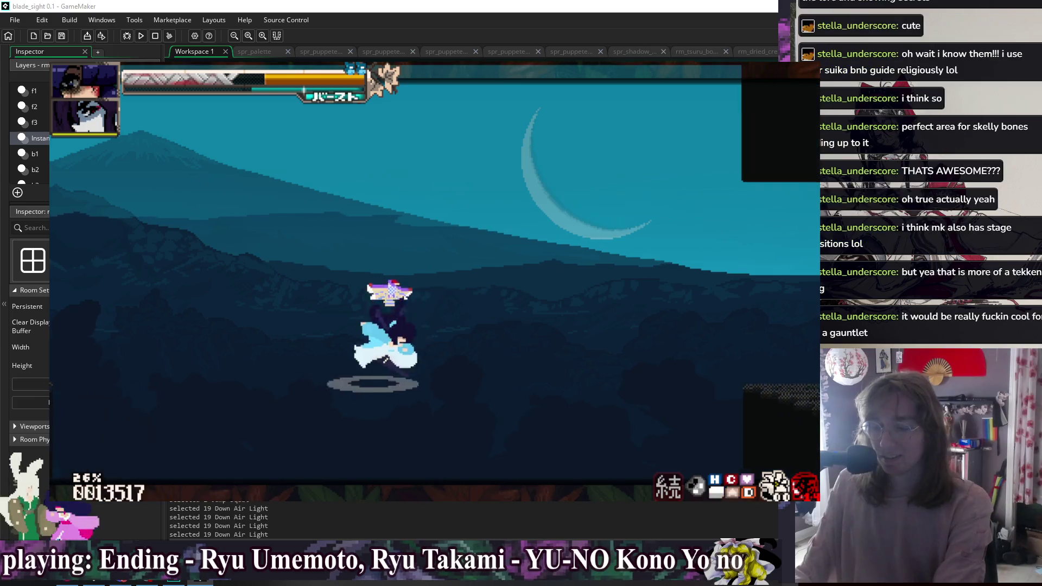
key("Down")
key("z")
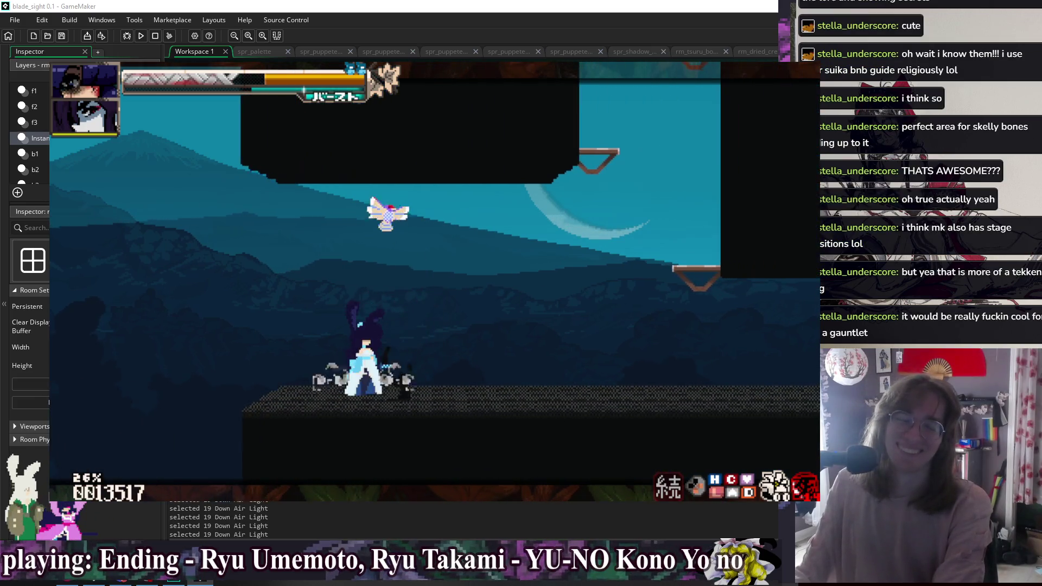
key("Right")
key("Right")
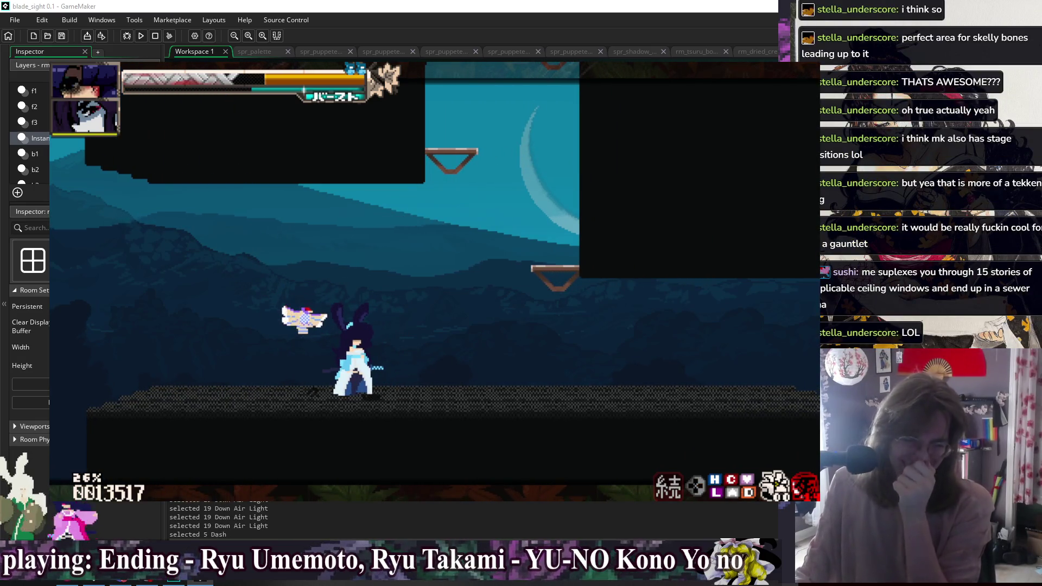
key("Right")
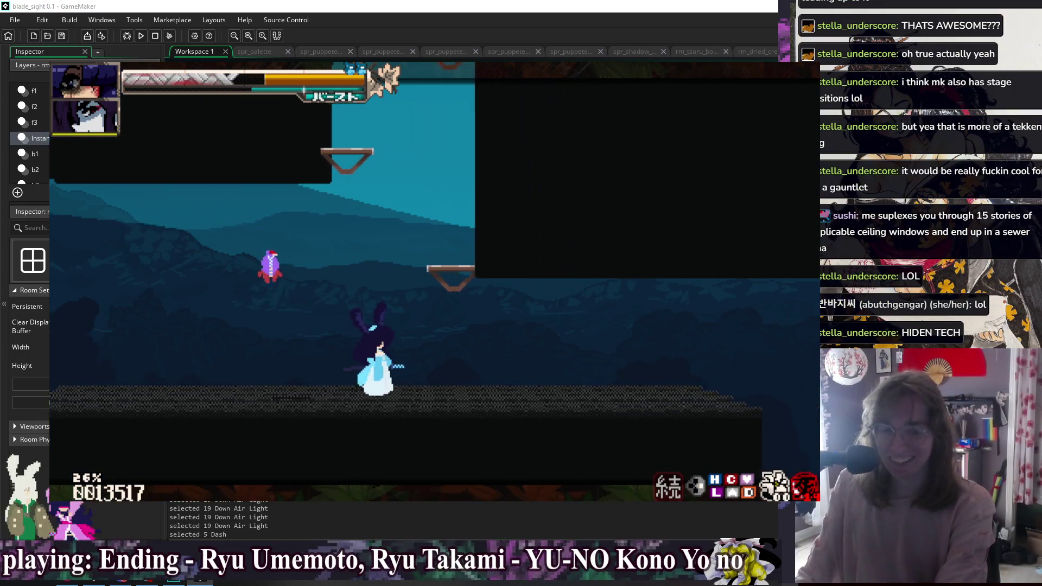
key("Right")
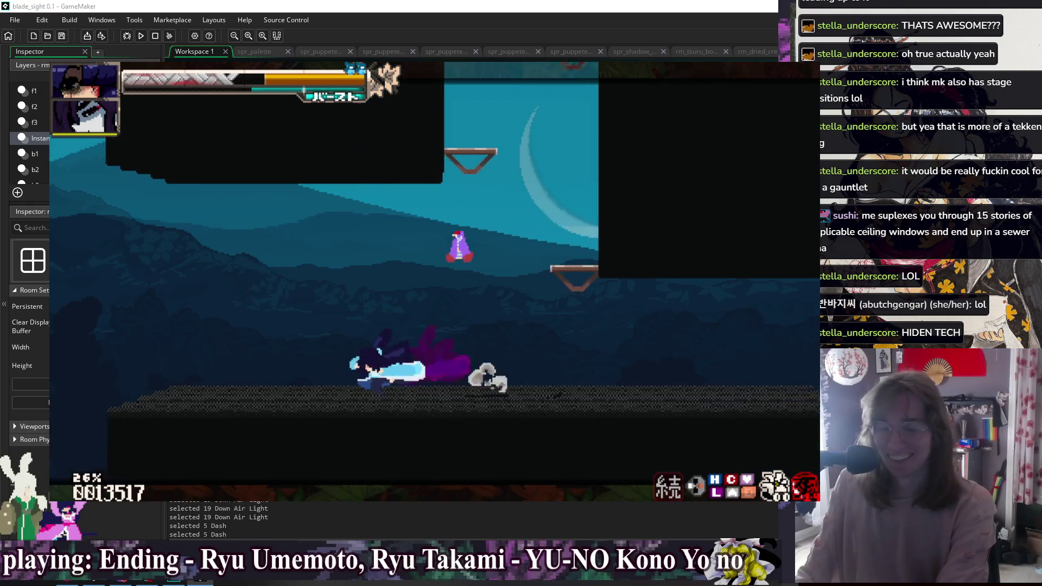
key("Up")
key("z")
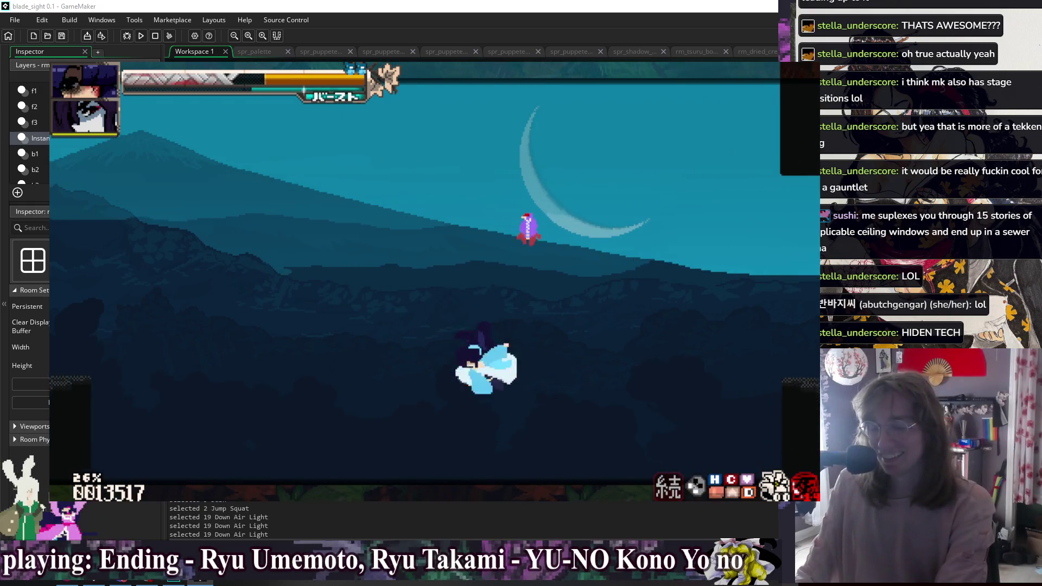
Step: Alternate dashes, jumps and down-air light attacks to push right toward the wooden wreckage
key("Left")
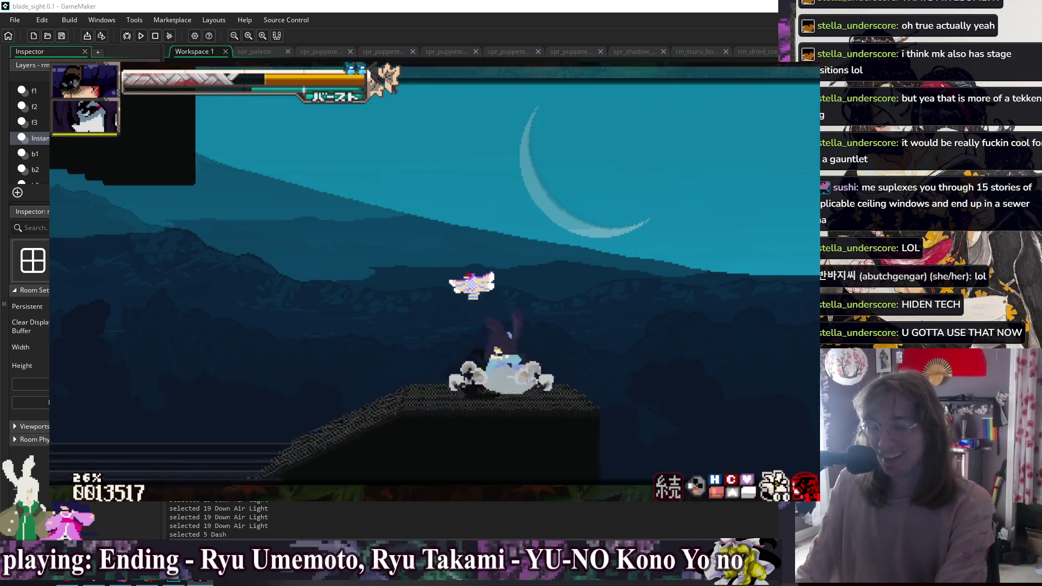
key("Left")
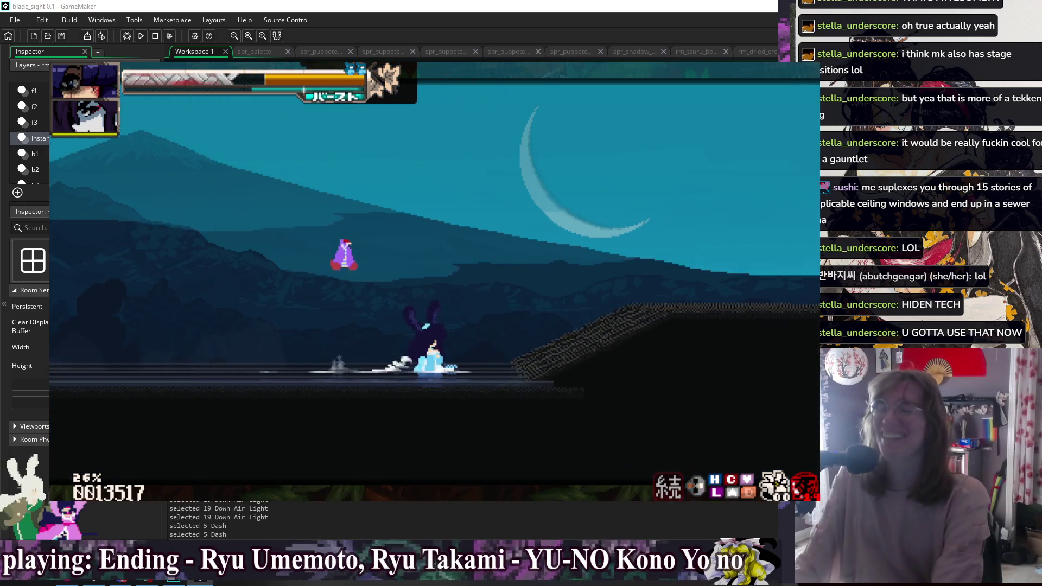
key("space")
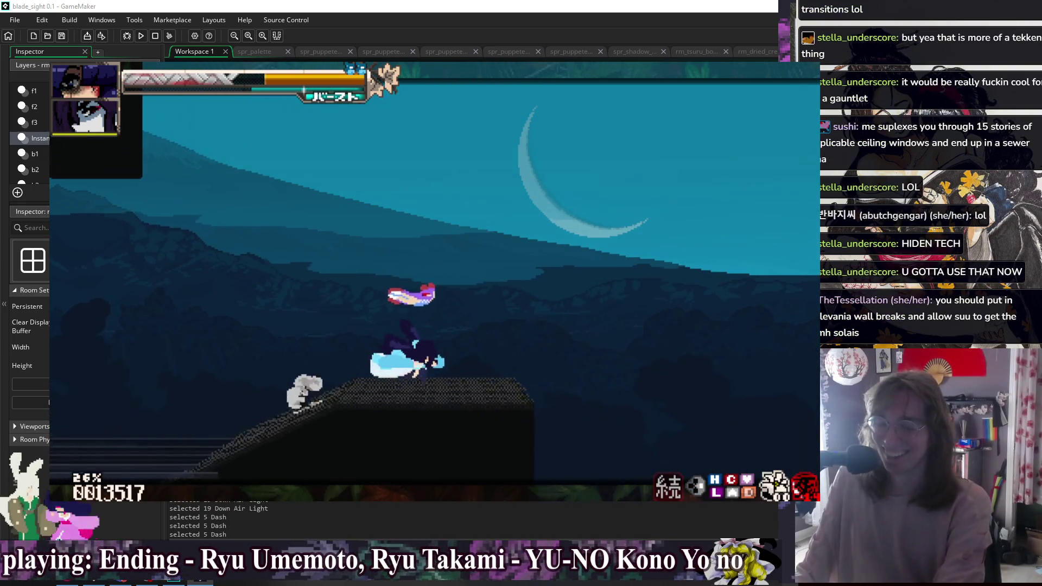
key("x")
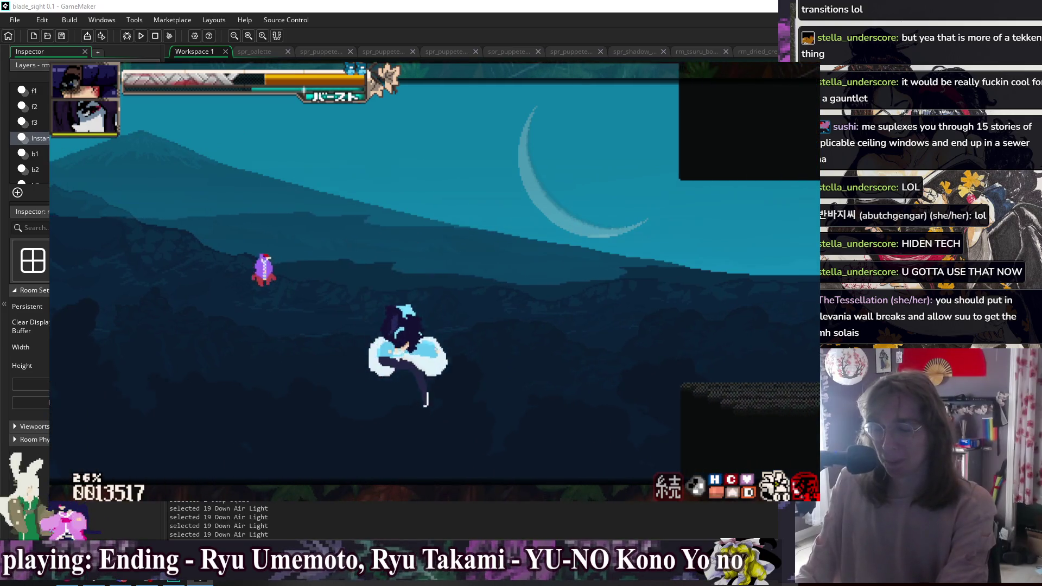
key("x")
key("shift")
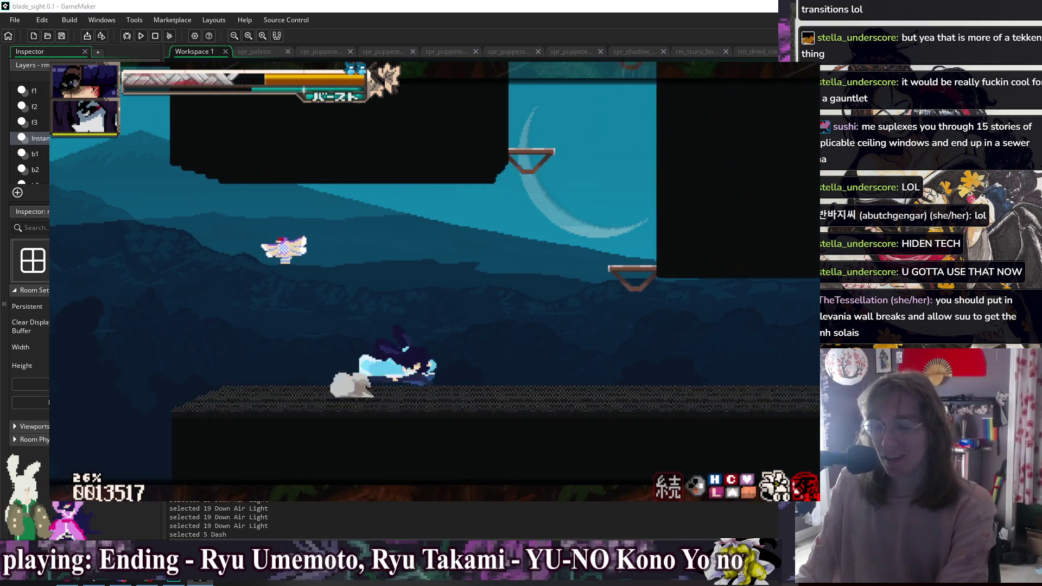
key("space")
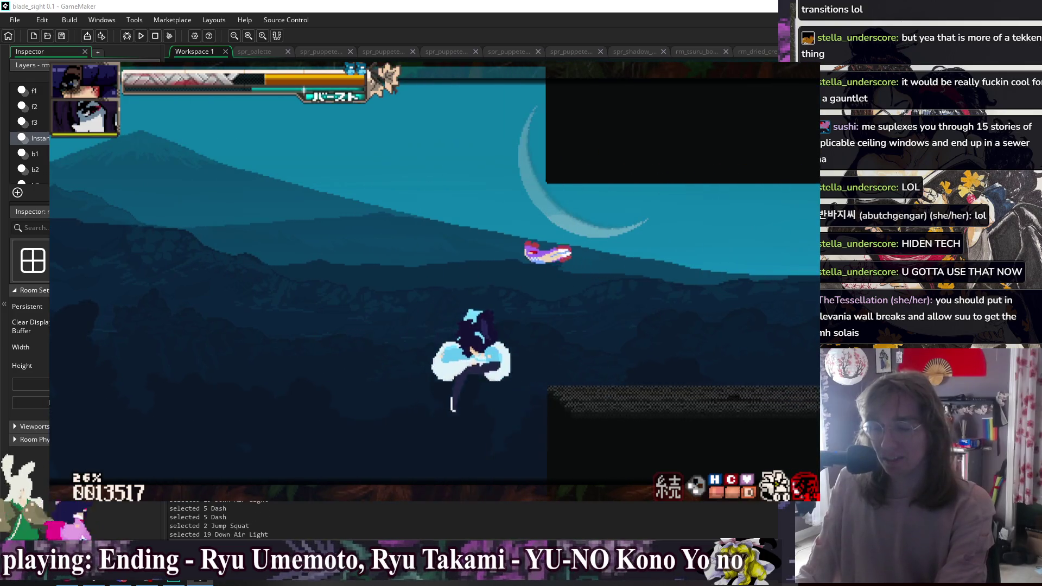
key("x")
key("shift")
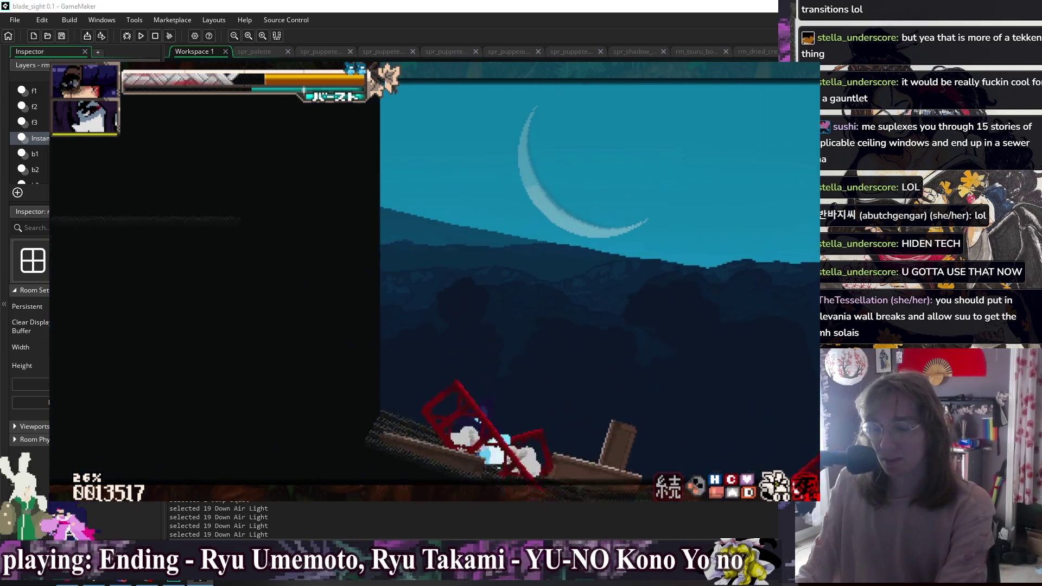
Step: Jump out of the dash into a Dragon Slash, double-jump and down-air slash
key("space")
key("space")
key("Down")
key("Right")
key("x")
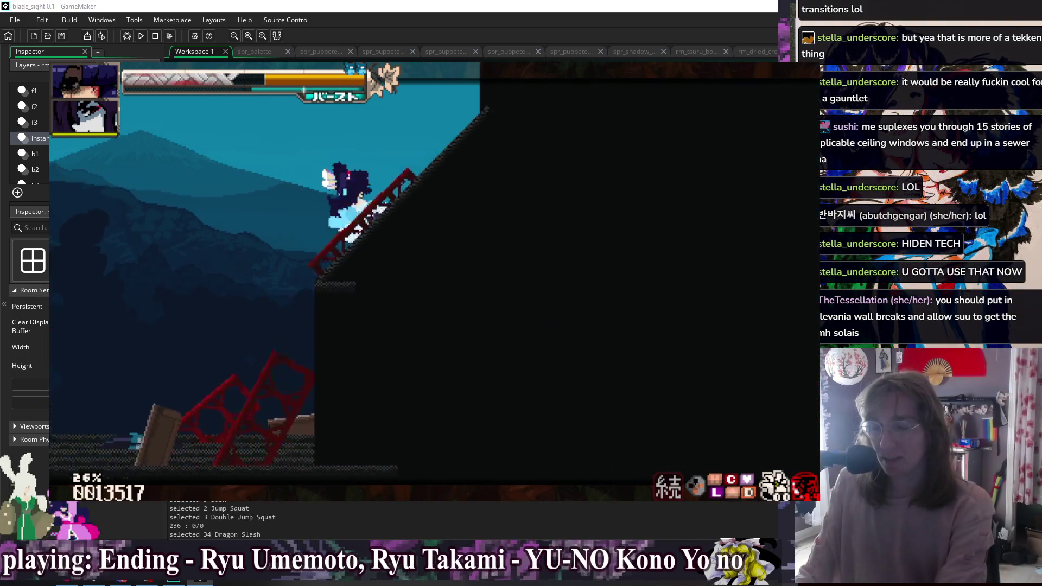
key("shift")
key("space")
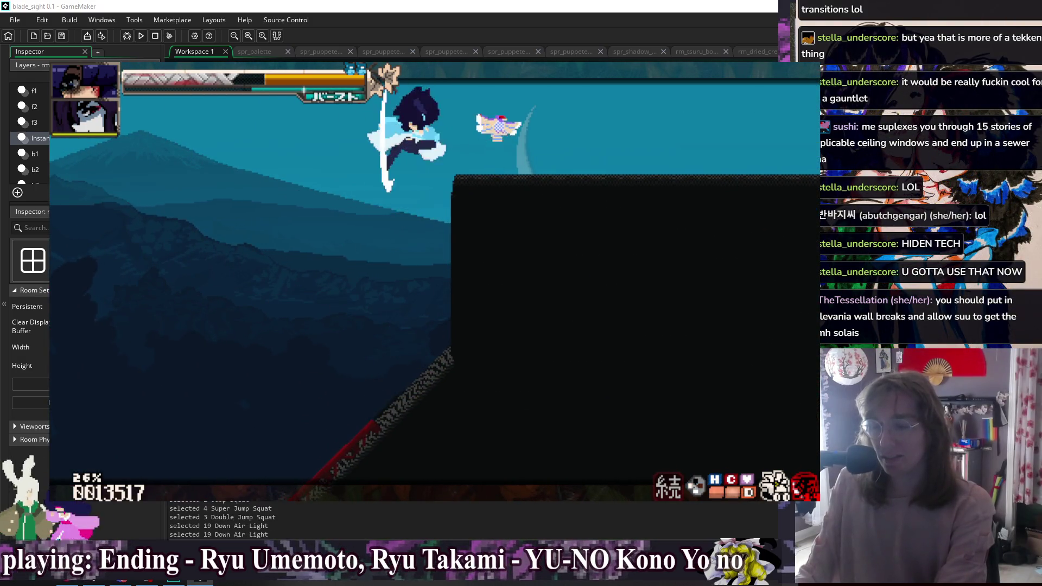
key("x")
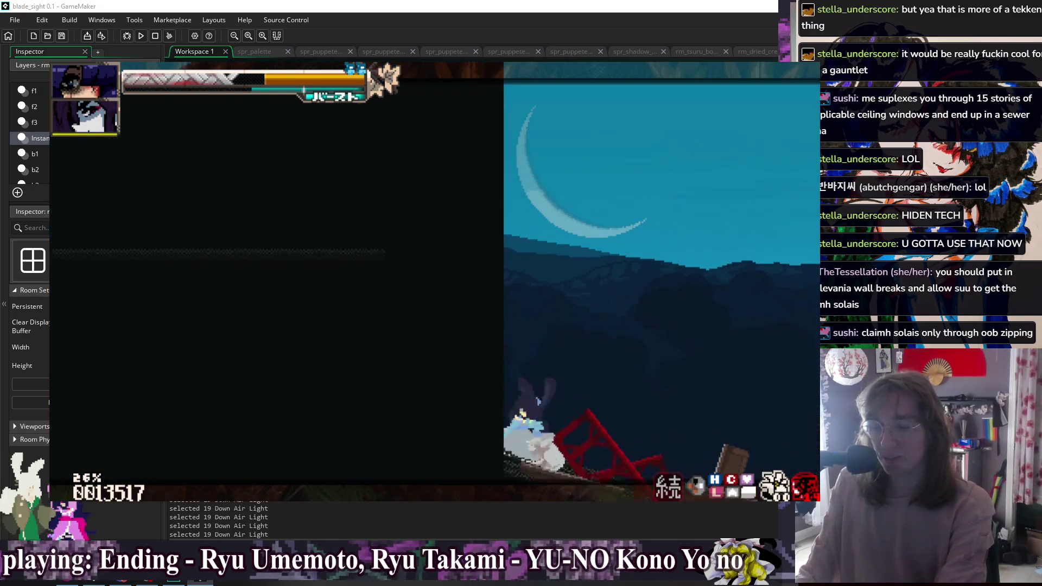
Step: Chain dashes and jumps, super-jump to climb the wall, then land and chain down-air slashes
key("shift")
key("space")
key("shift")
key("space")
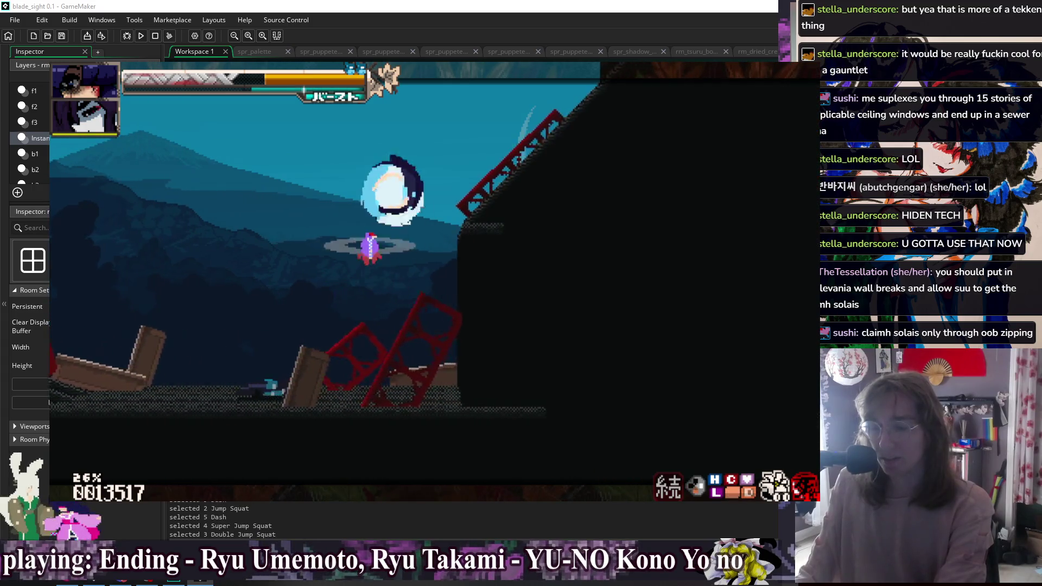
key("space")
key("space")
key("space")
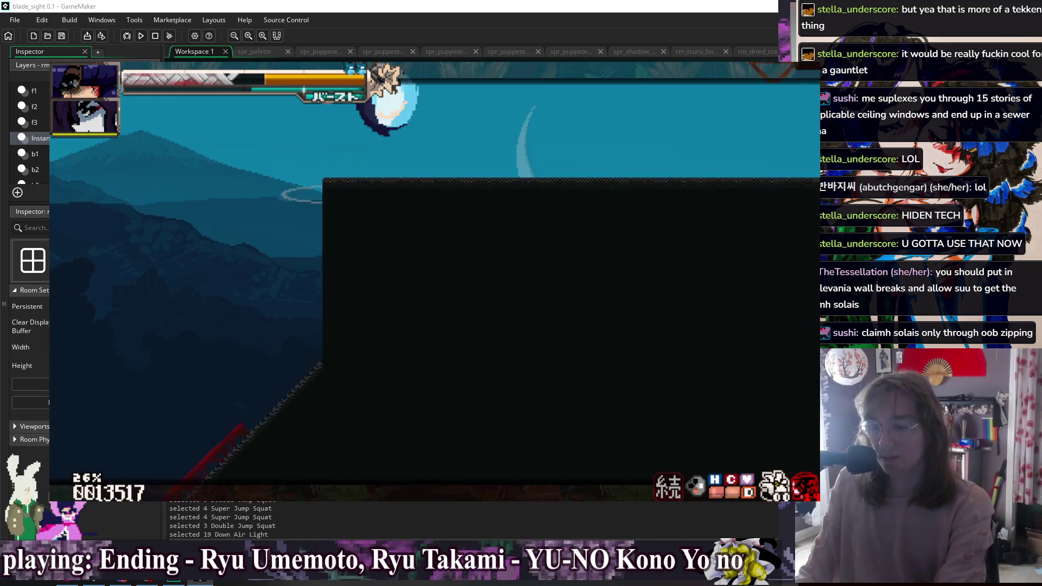
key("shift")
key("shift")
key("space")
key("x")
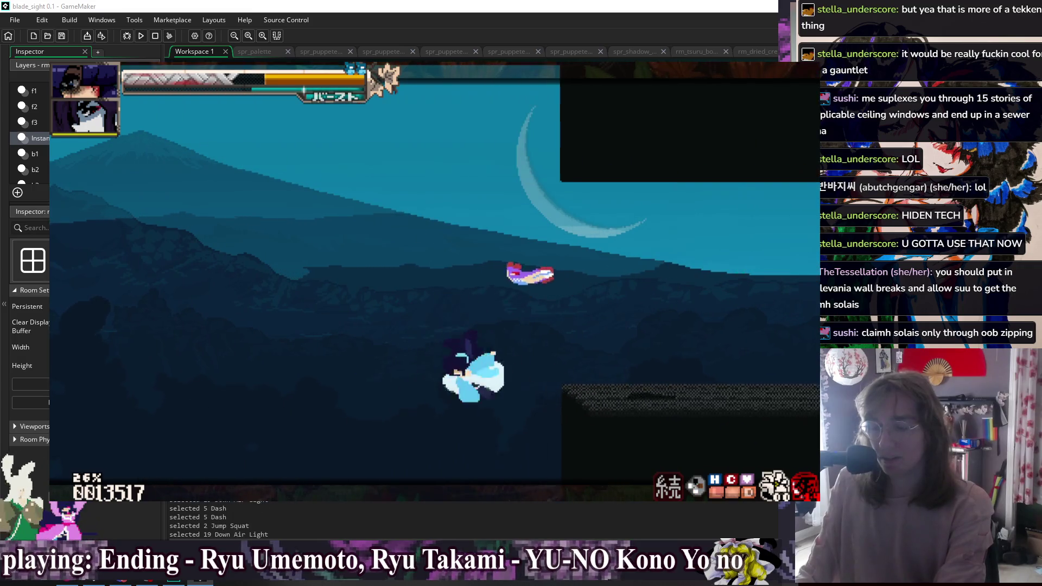
key("x")
key("x")
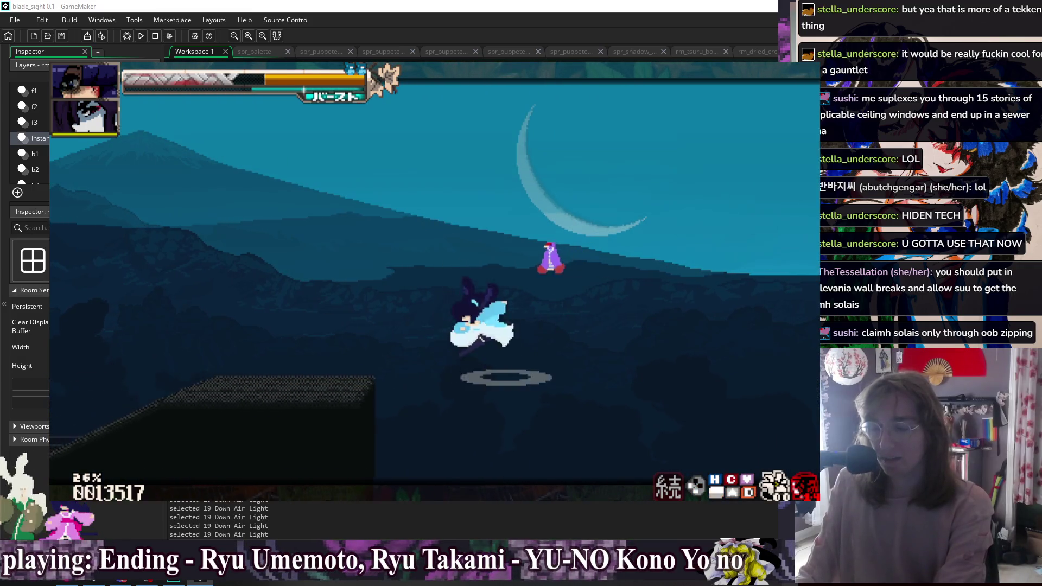
Step: Chain ground dashes, jumps and down-air slashes across the first platforms with Shift, Space and X
key("shift")
key("shift")
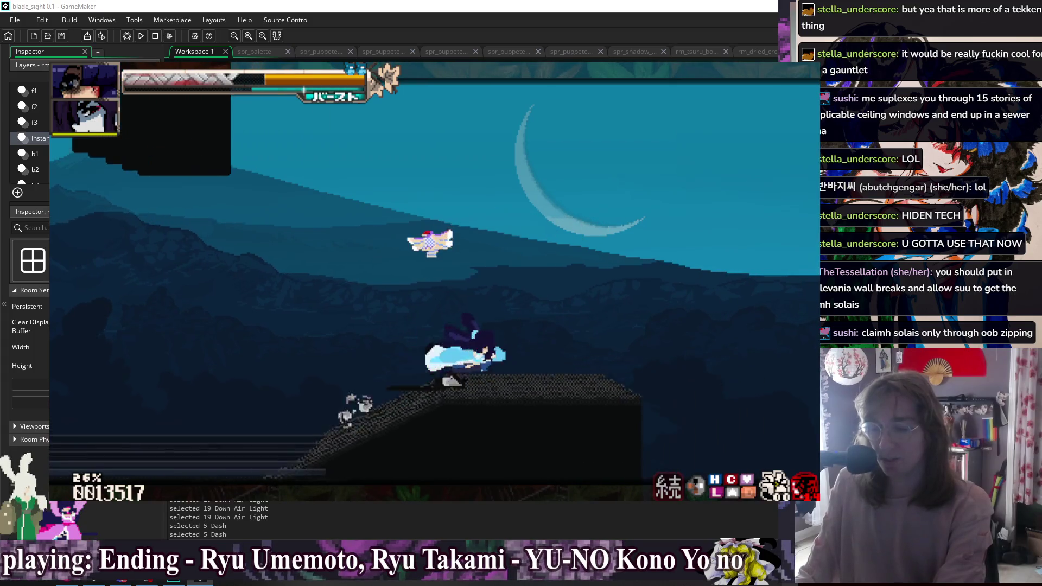
key("space")
key("x")
key("x")
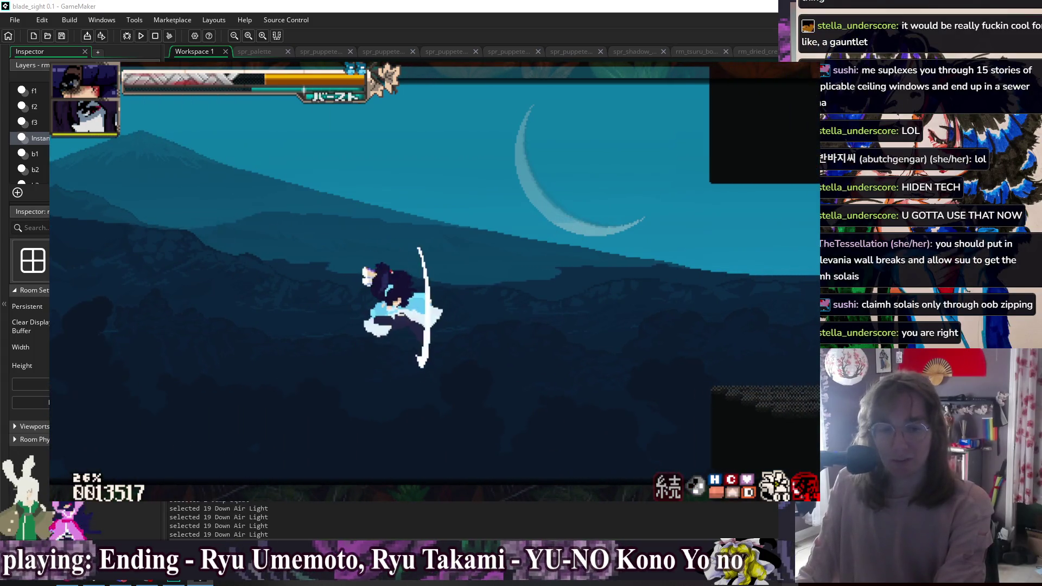
key("x")
key("shift")
key("shift")
key("space")
key("x")
key("x")
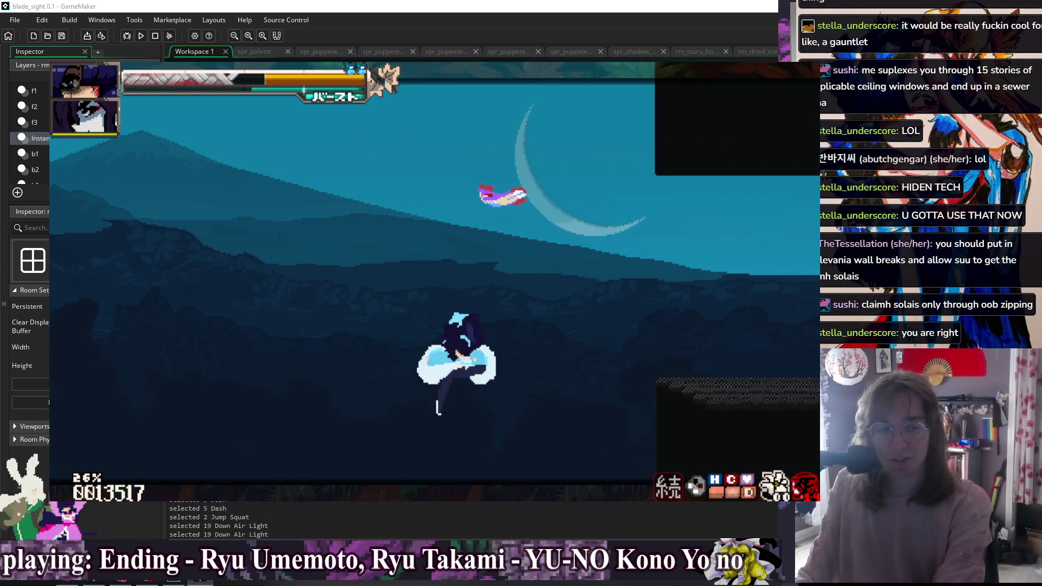
key("x")
key("x")
key("shift")
key("shift")
key("space")
key("x")
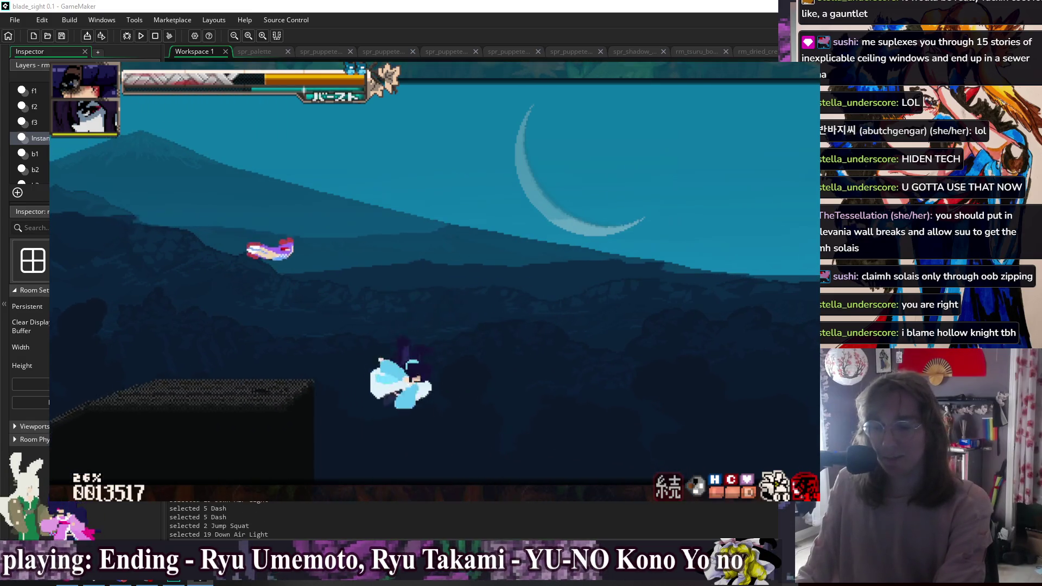
key("x")
key("x")
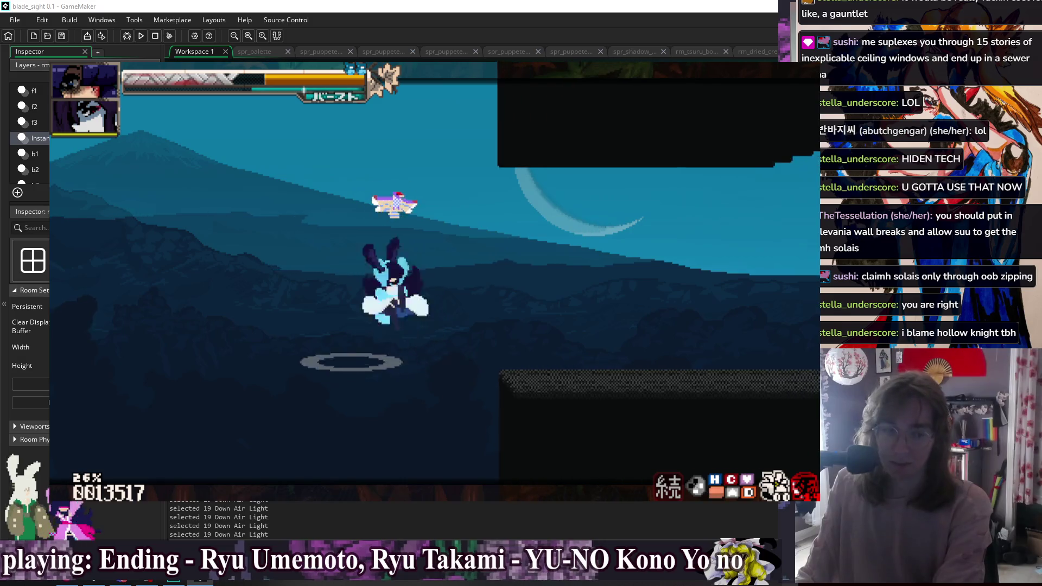
key("shift")
key("shift")
key("space")
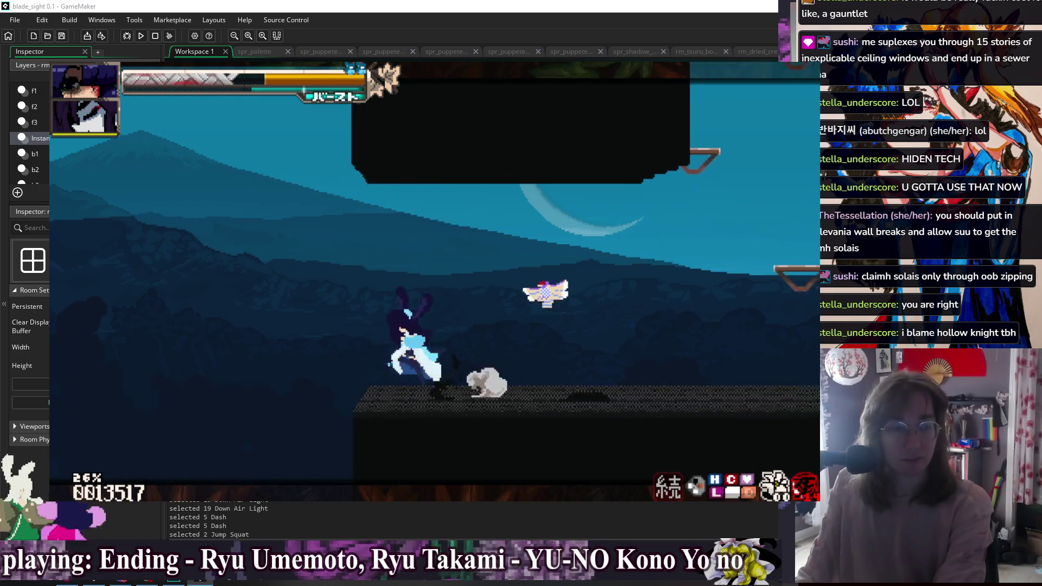
key("x")
key("x")
key("x")
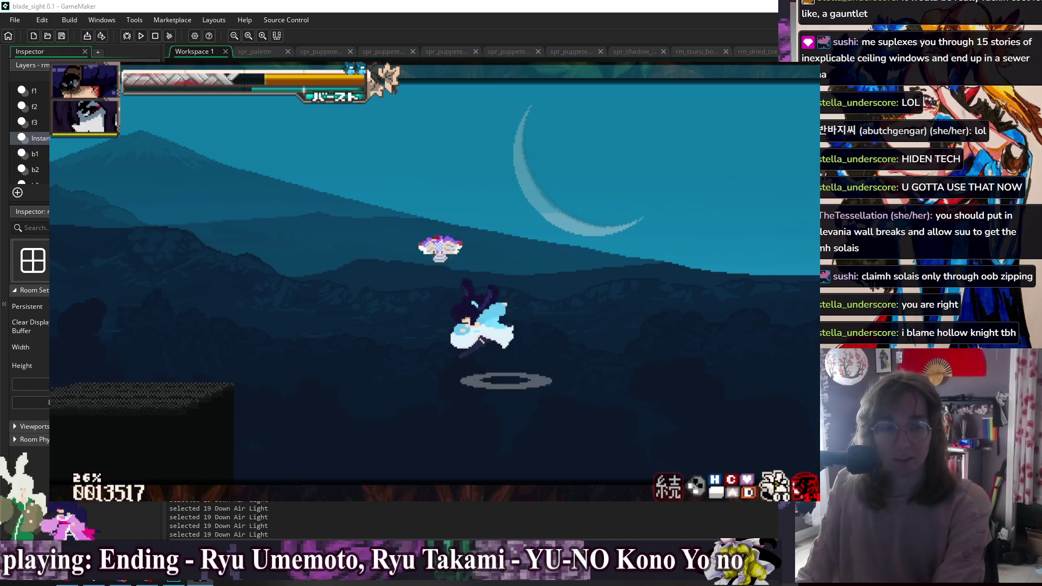
key("shift")
key("shift")
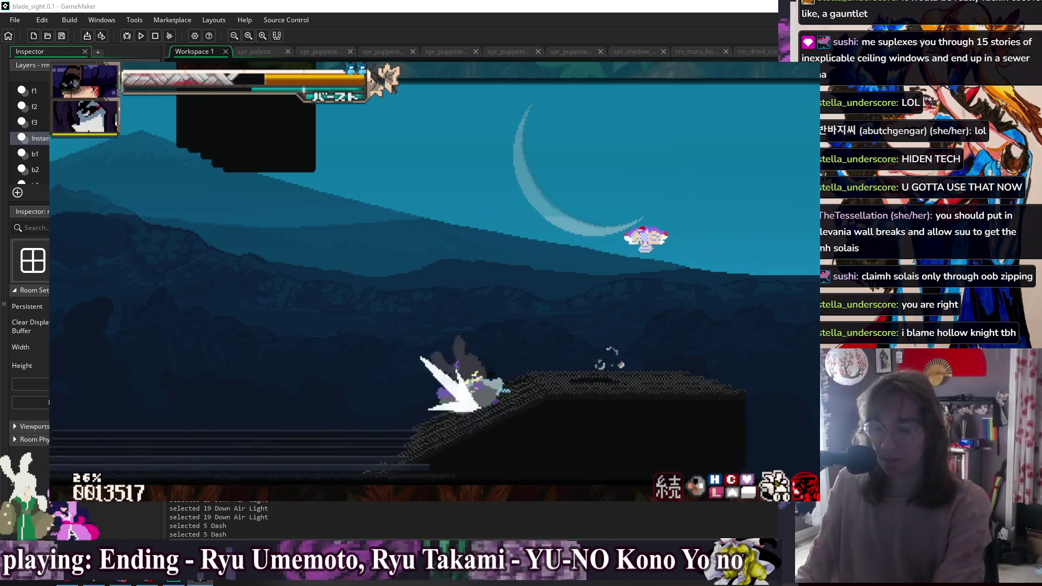
key("space")
key("x")
key("x")
key("x")
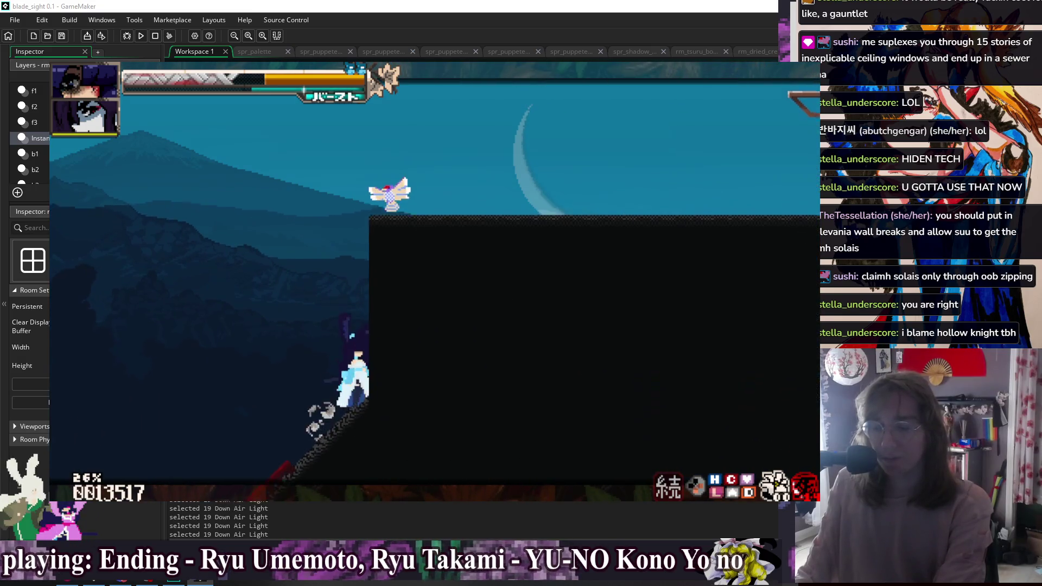
key("x")
key("x")
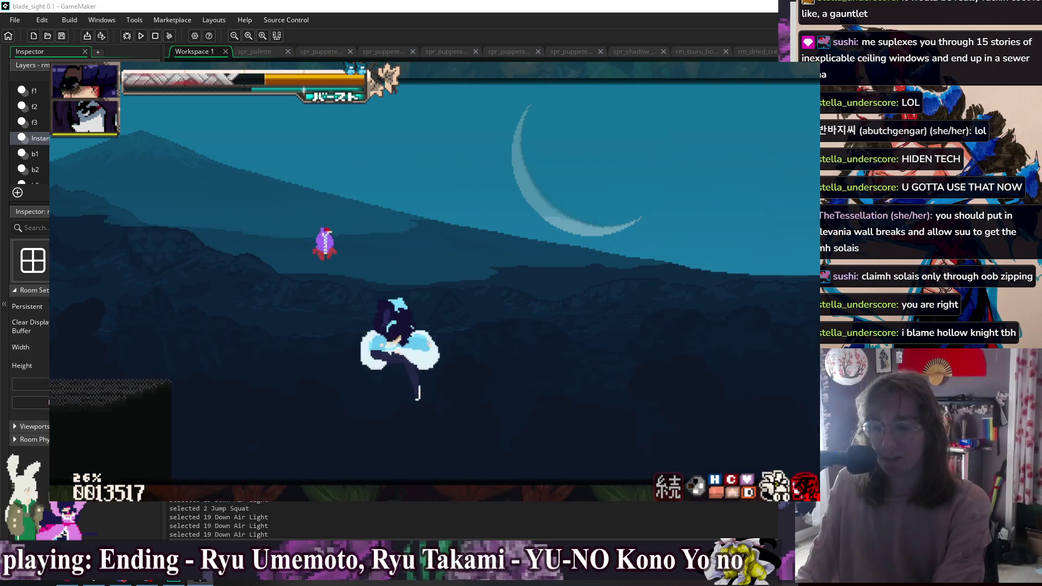
key("x")
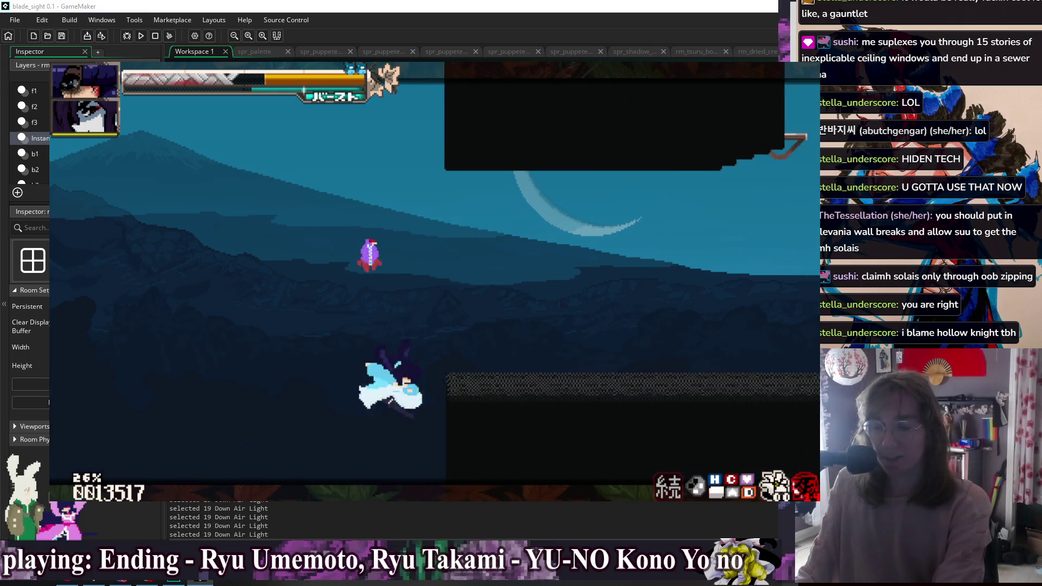
Step: Super-jump beside the black wall, then chain dashes, jumps and down-air slashes toward the flying enemy
key("Up")
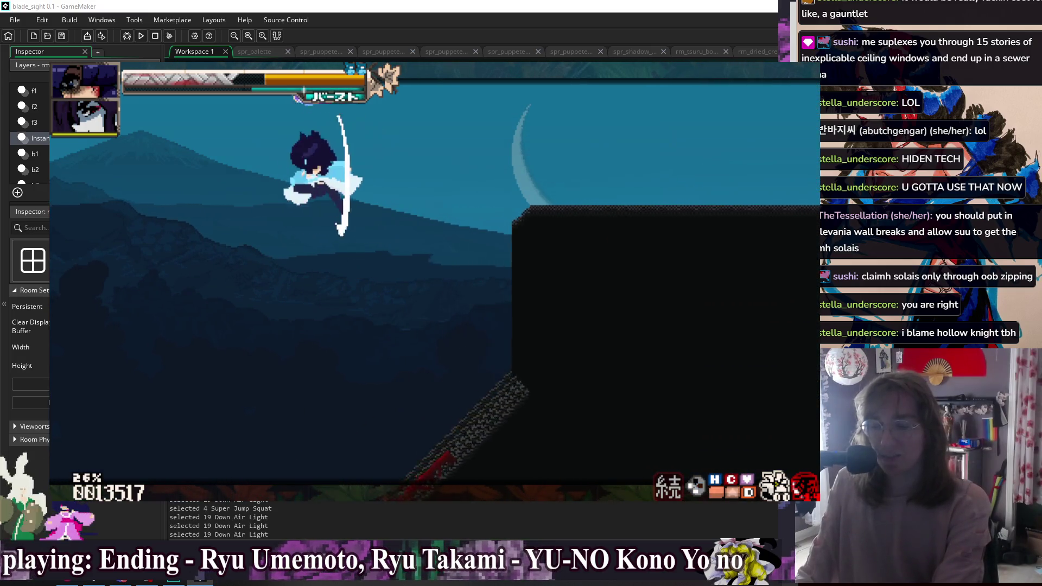
key("x")
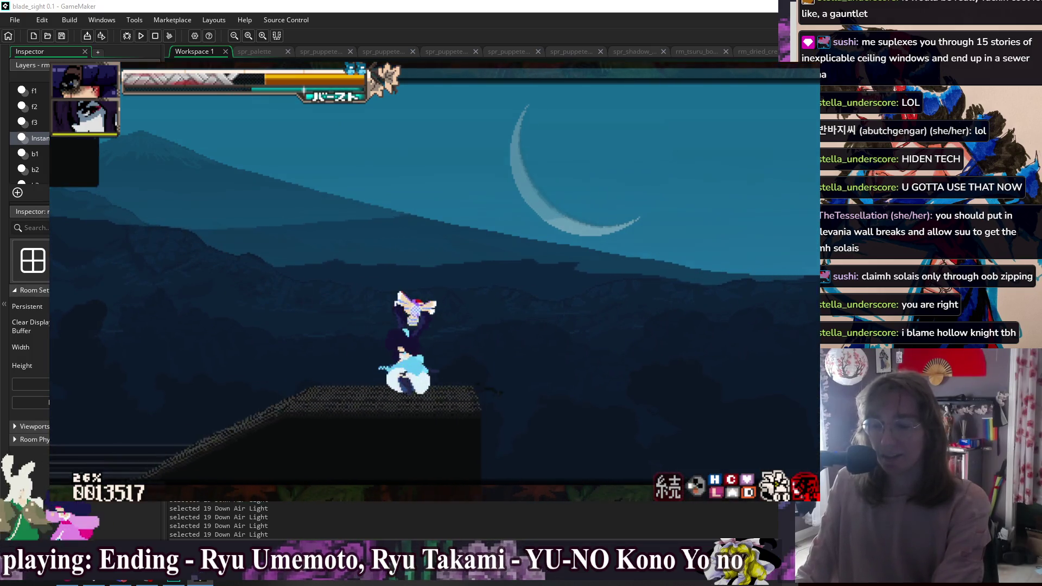
key("Right")
key("Right")
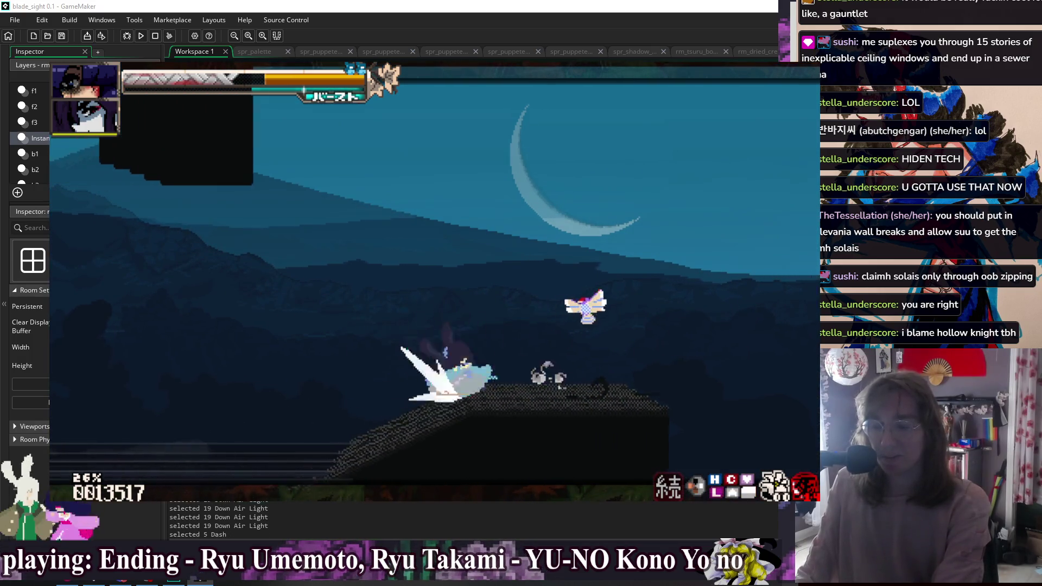
key("Up")
key("x")
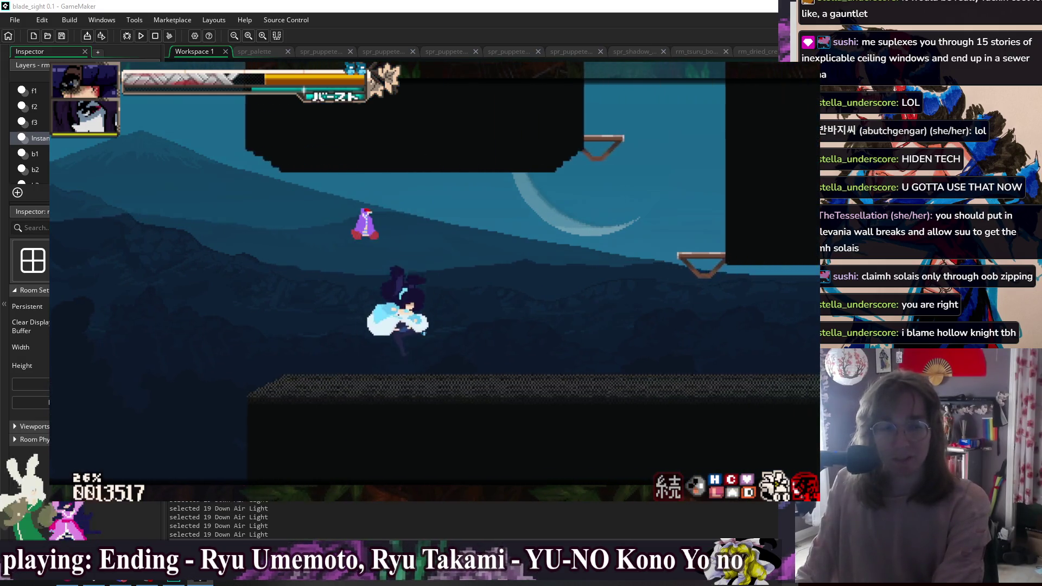
key("Right")
key("Right")
key("Up")
key("x")
key("x")
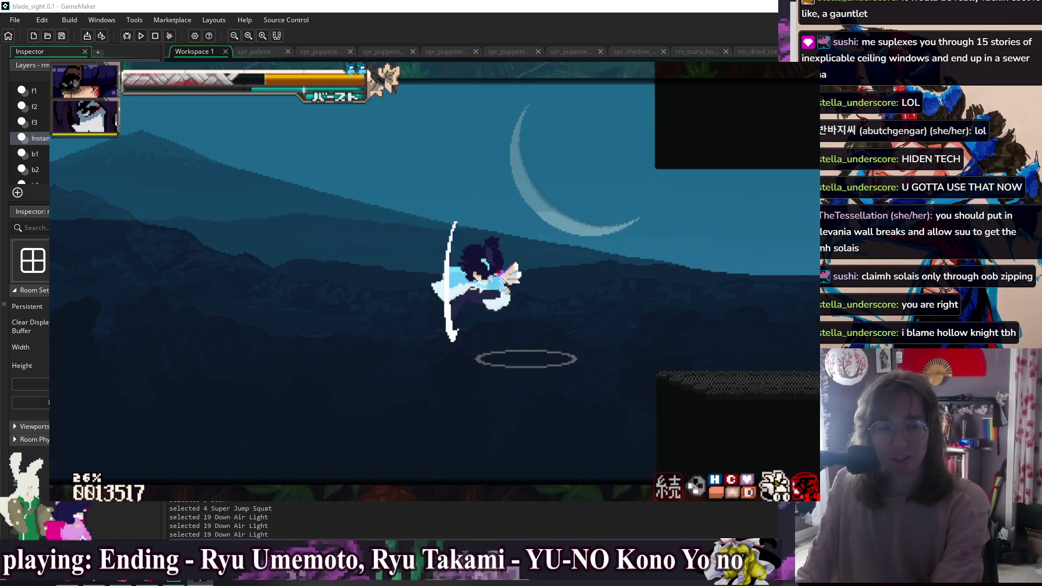
key("x")
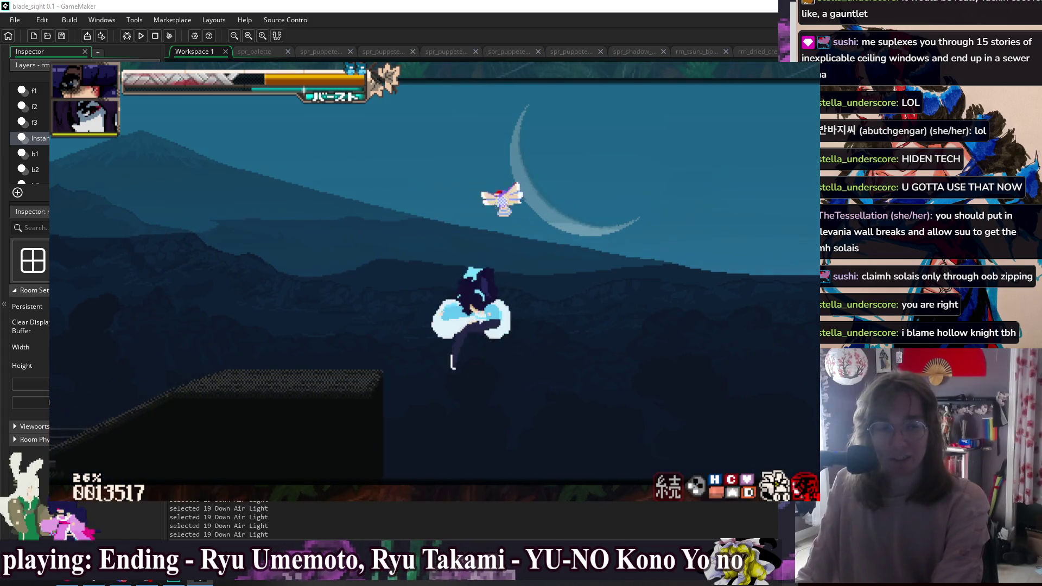
key("Left")
key("Left")
key("Up")
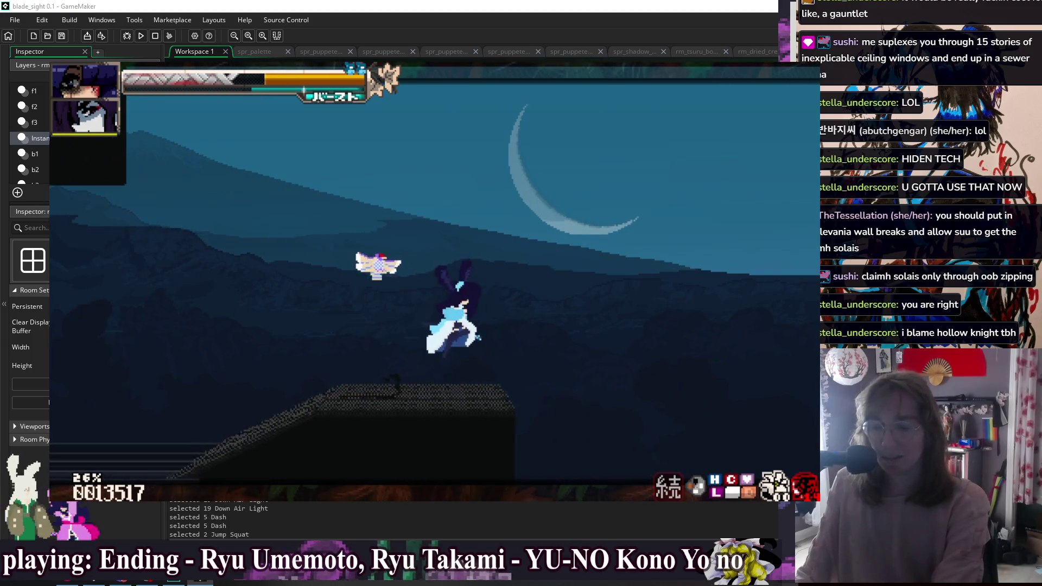
key("x")
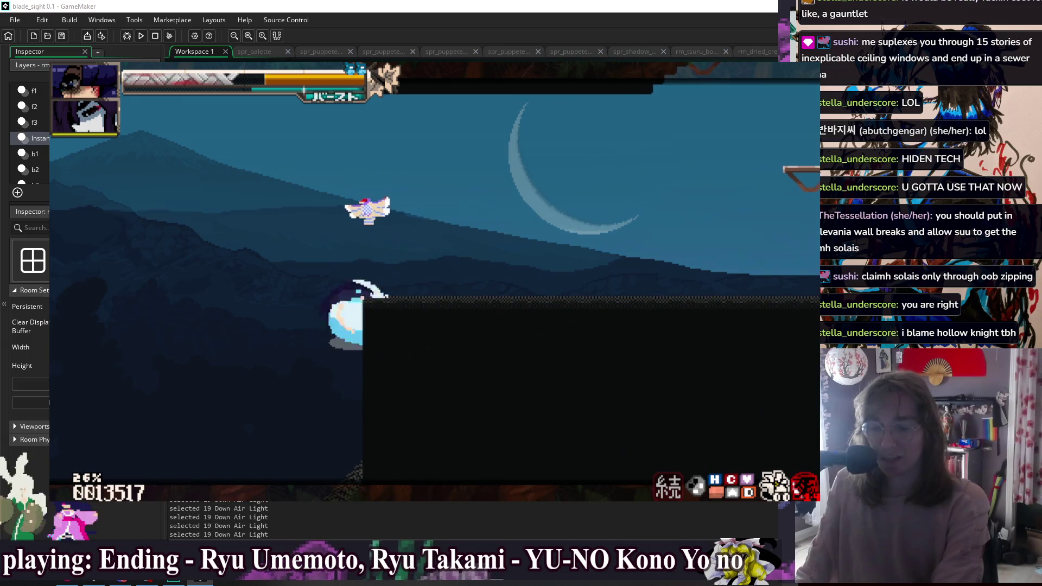
key("Right")
key("Right")
key("Up")
key("x")
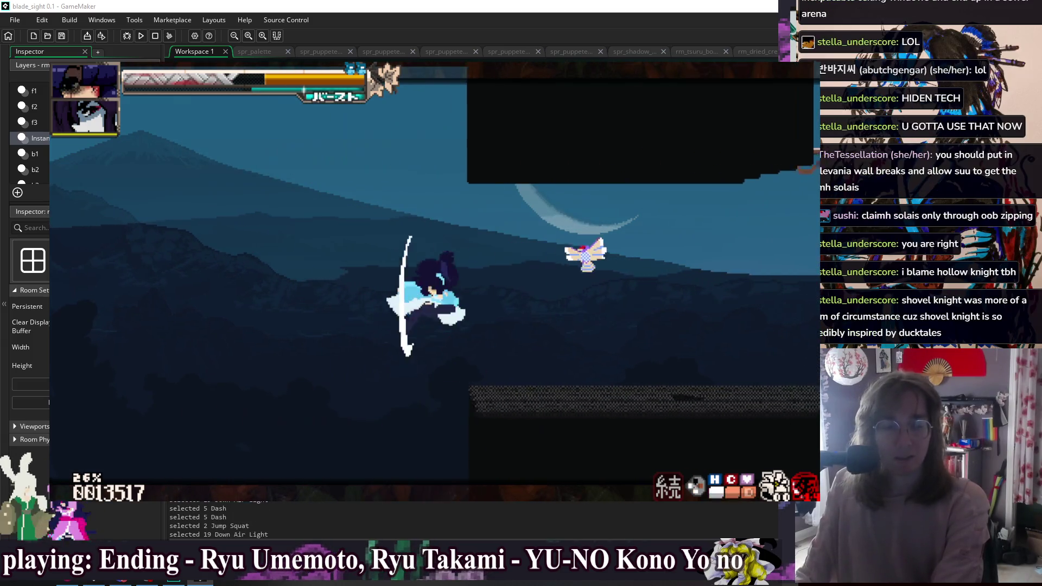
key("x")
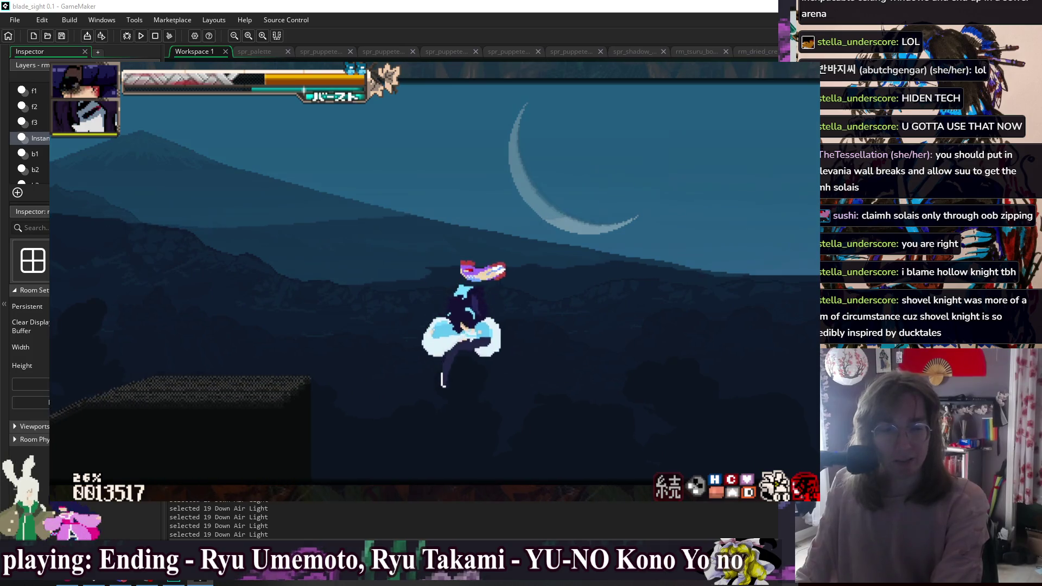
key("Right")
key("Right")
key("Up")
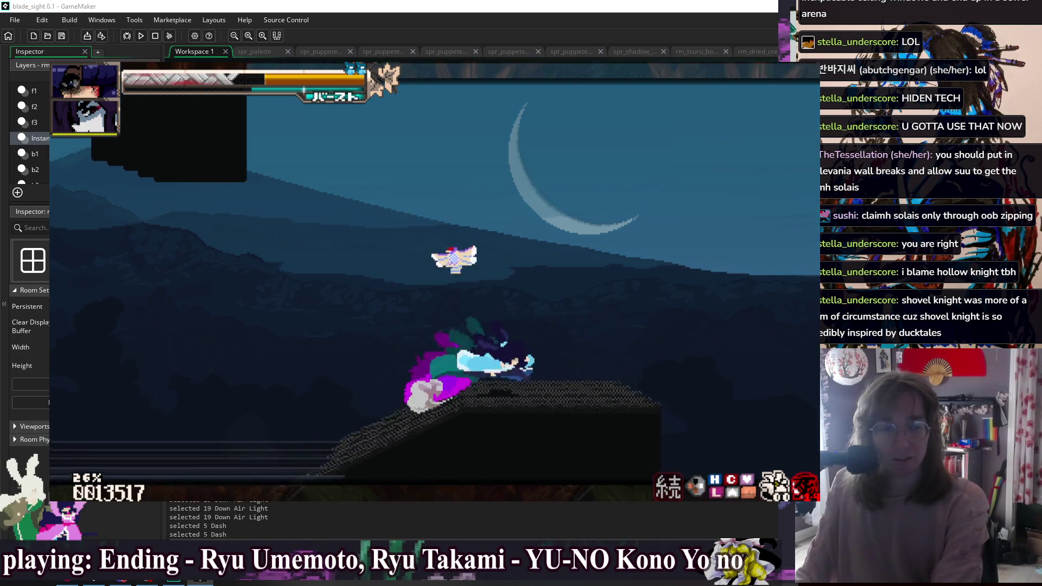
key("x")
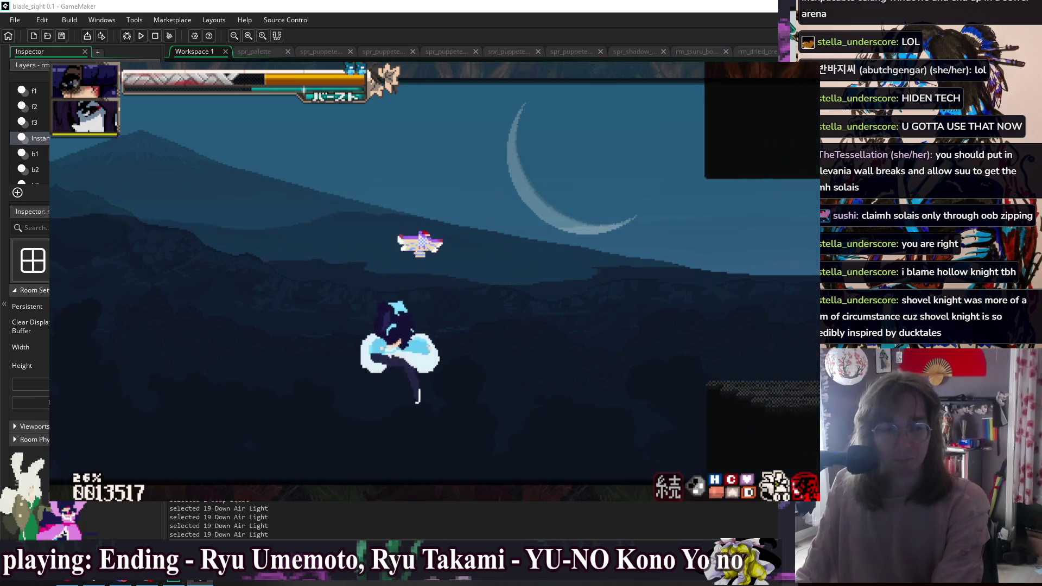
key("Right")
key("Right")
key("Up")
key("x")
key("x")
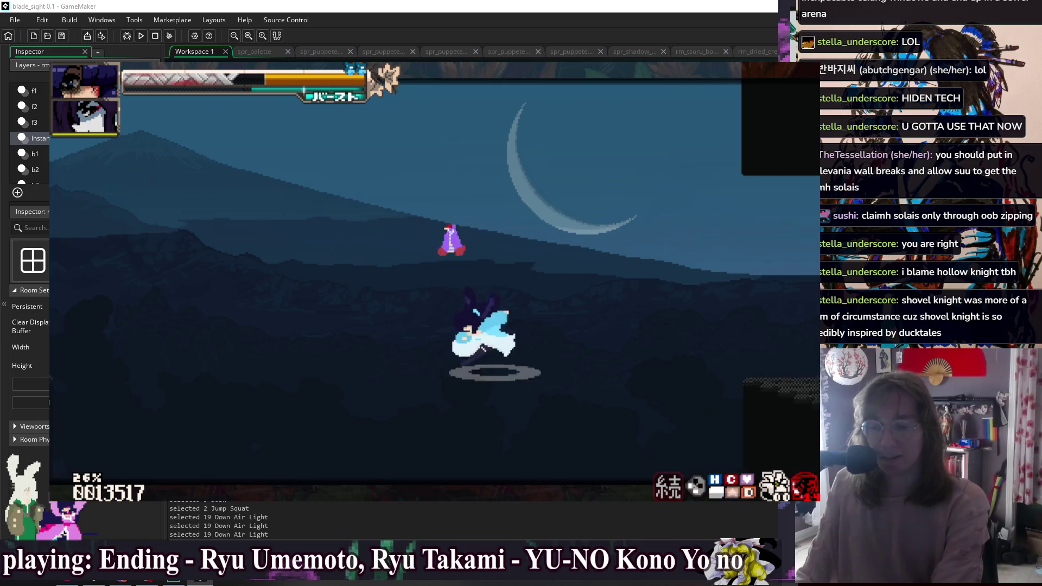
key("Right")
key("Right")
key("Up")
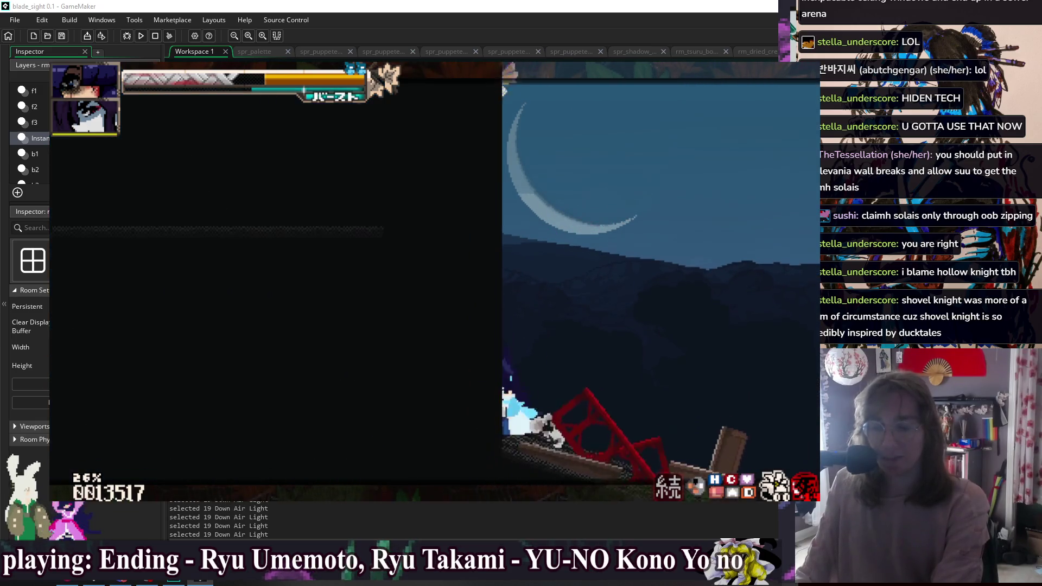
key("x")
key("Right")
key("Right")
key("Up")
key("Up")
key("Up")
key("Up")
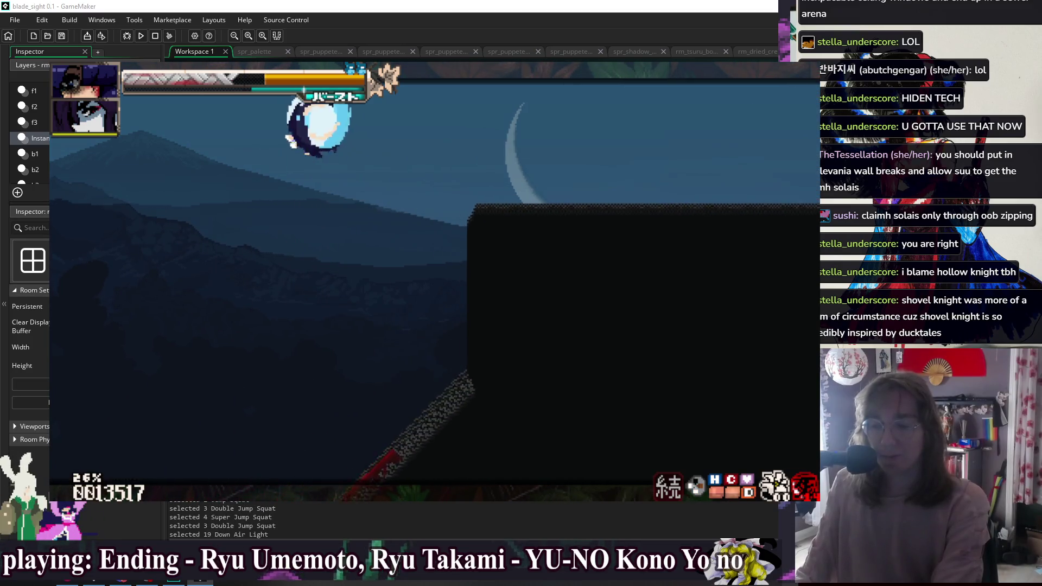
key("x")
key("x")
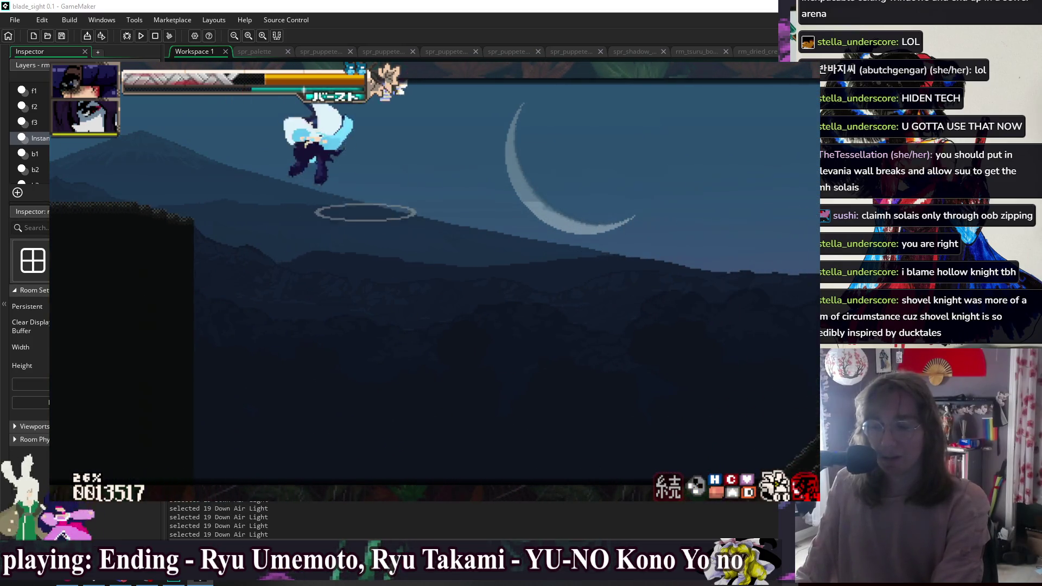
key("Right")
key("Right")
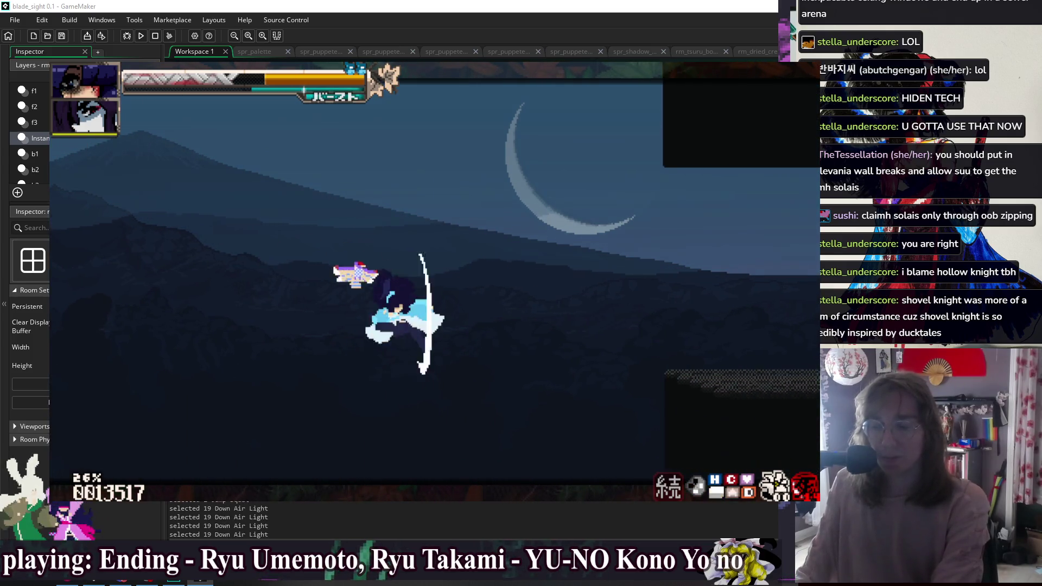
key("Right")
Step: Mix air-dashes into jump and down-air slash combos against the flying enemies, ending on the dark ledge
key("z")
key("x")
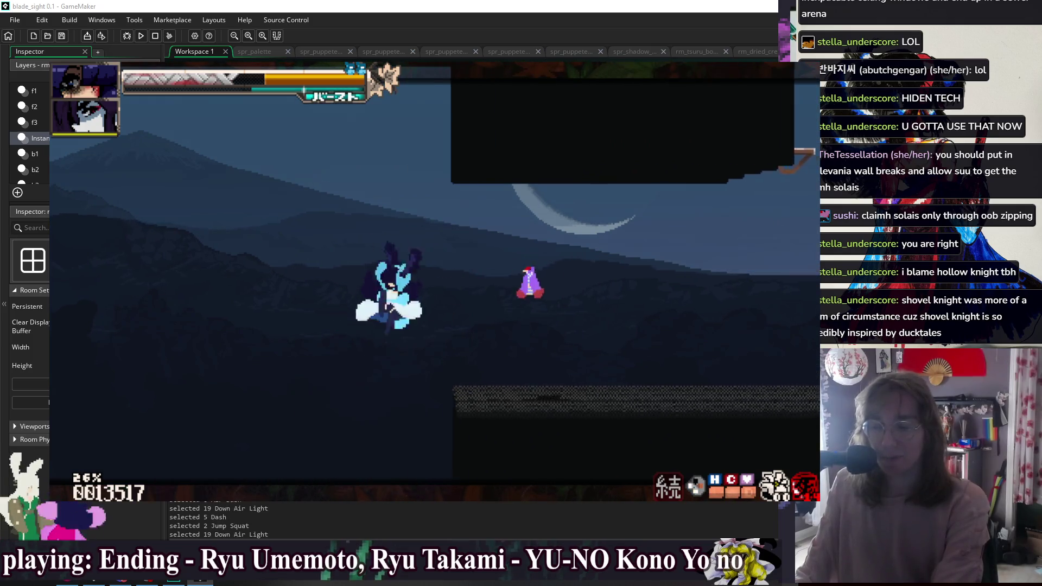
key("c")
key("x")
key("c")
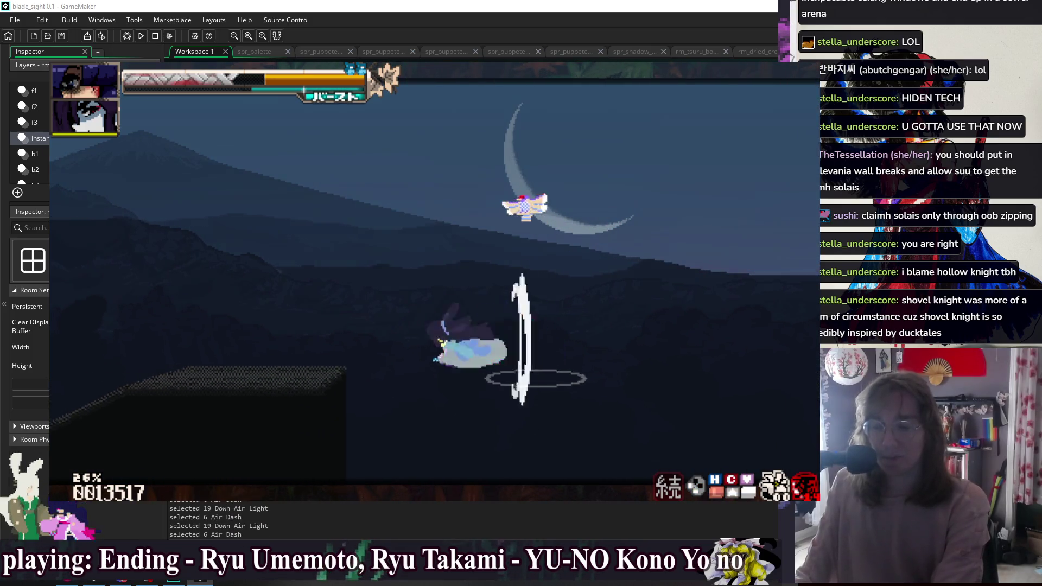
key("Right")
key("z")
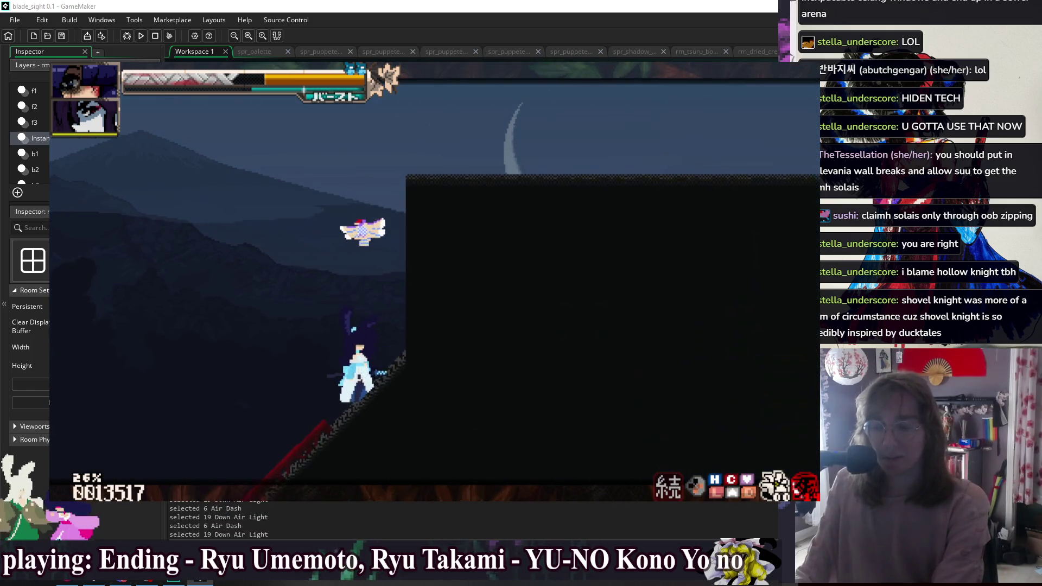
key("x")
key("c")
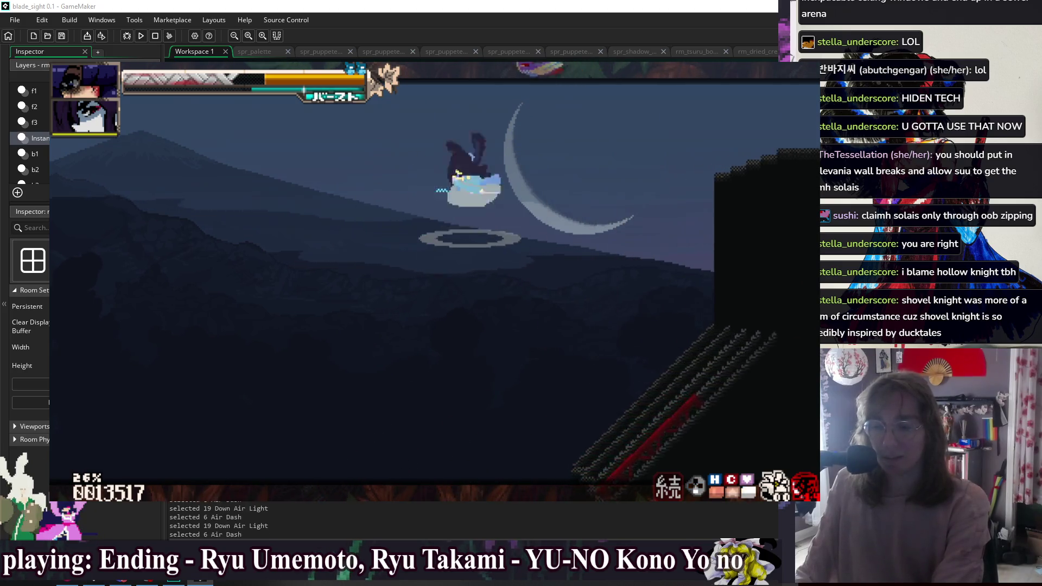
key("x")
key("c")
key("x")
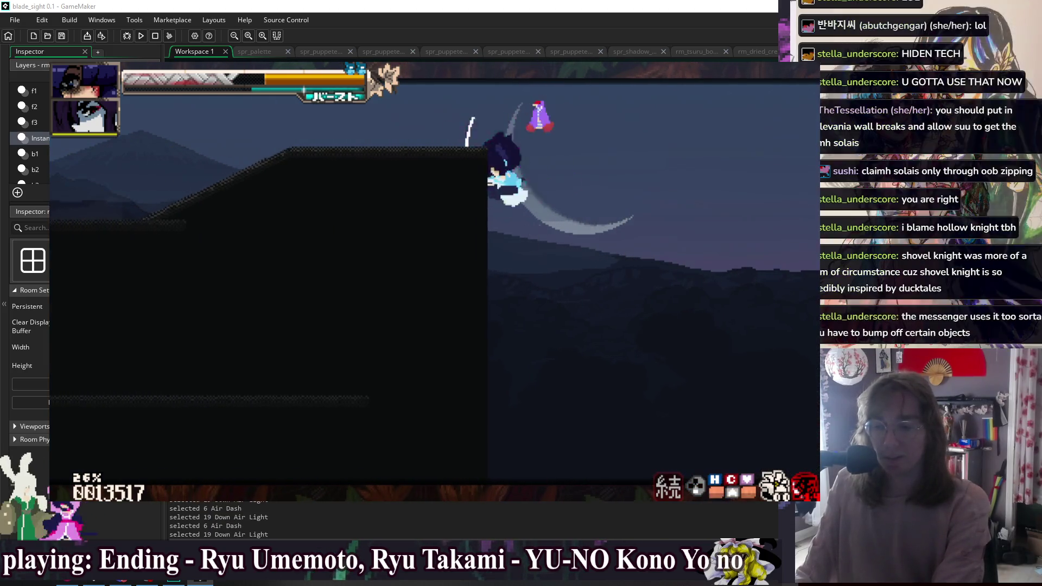
key("c")
key("c")
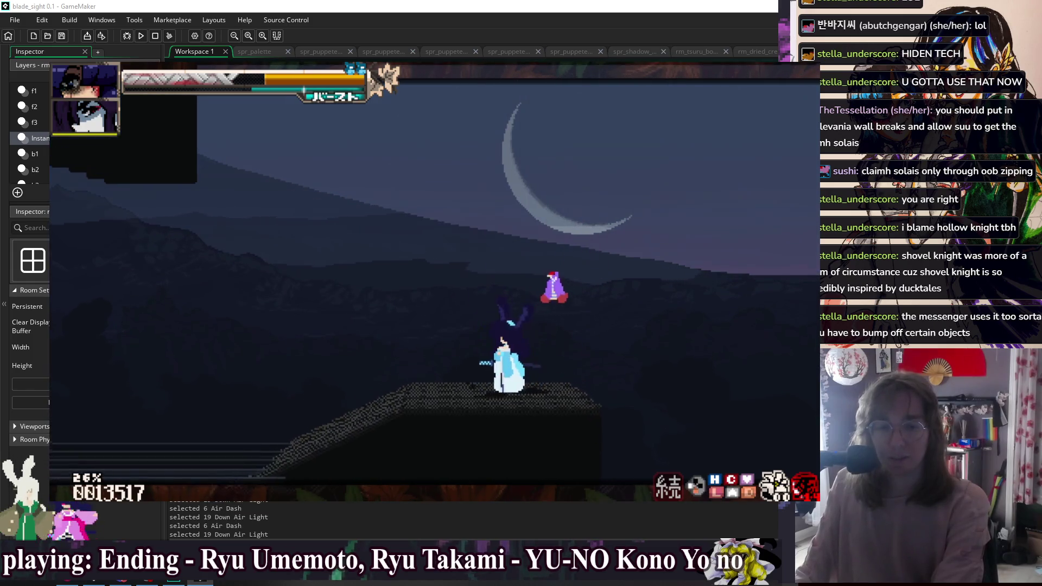
key("z")
key("x")
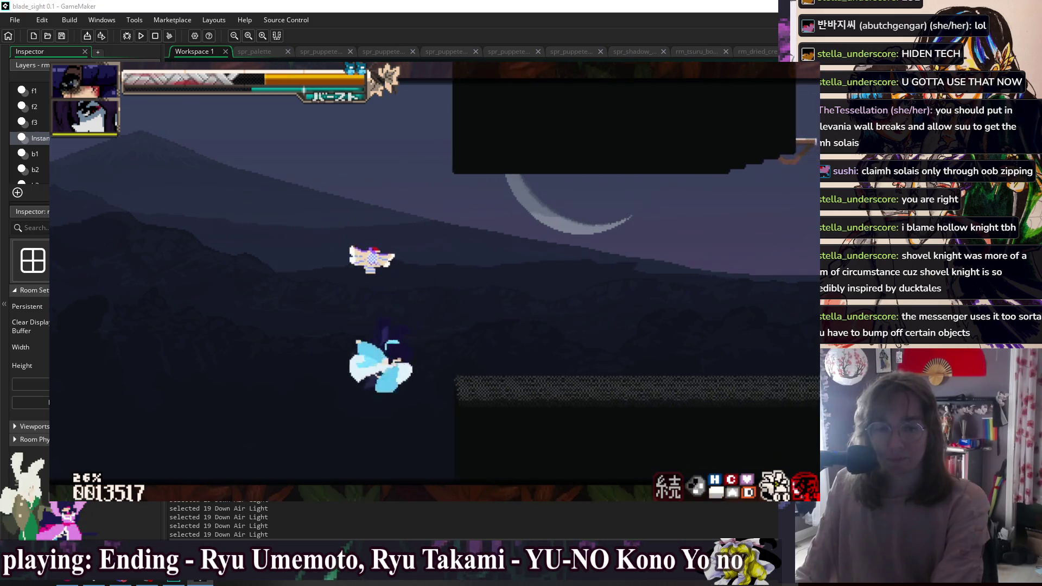
key("x")
key("c")
key("c")
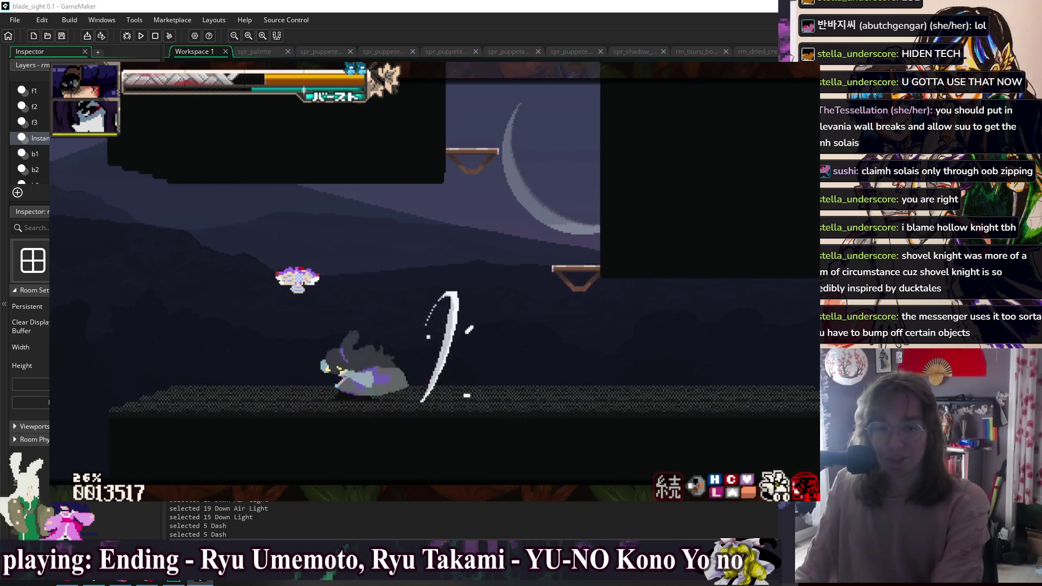
key("z")
key("x")
key("x")
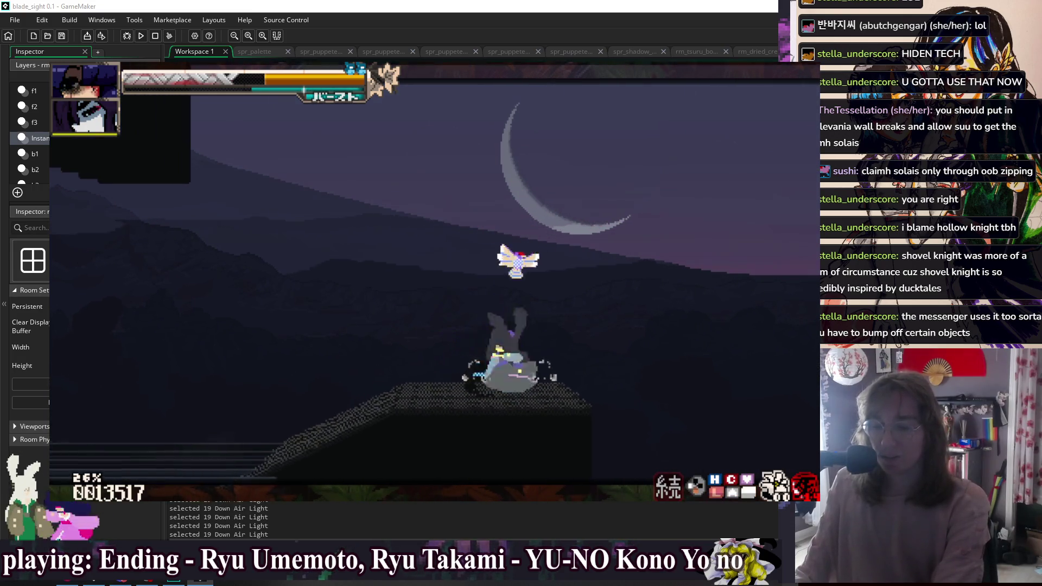
key("z")
key("x")
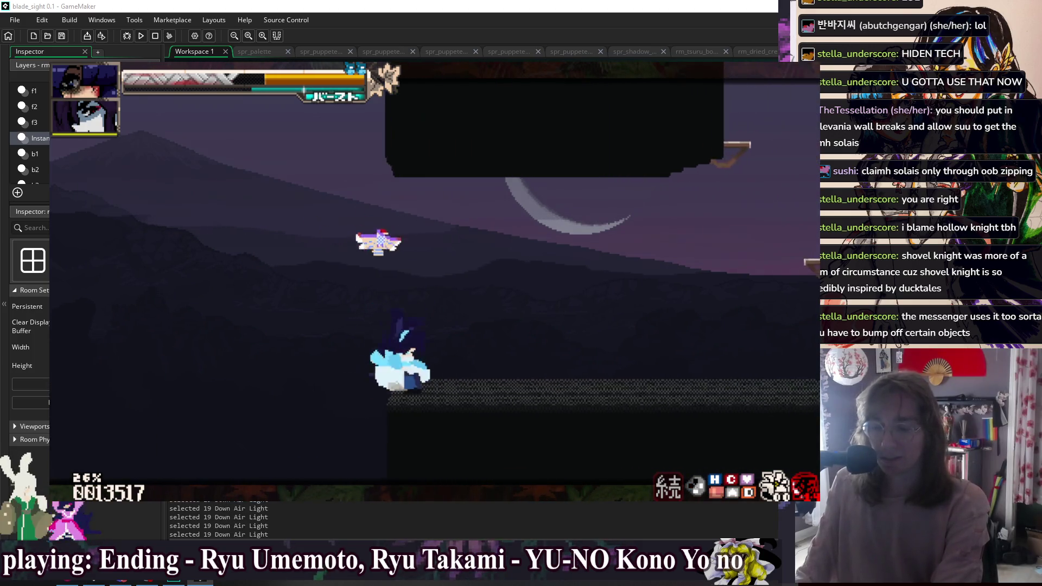
key("c")
key("c")
key("z")
key("x")
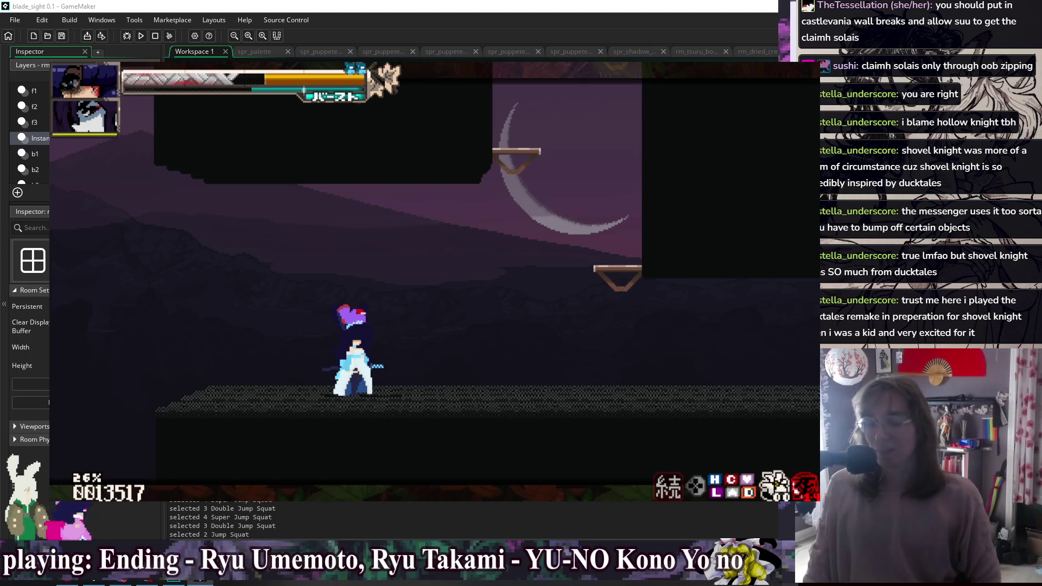
Step: Dash, super-jump and double-jump up to the top platform, then quit back to obj_character's code
key("shift")
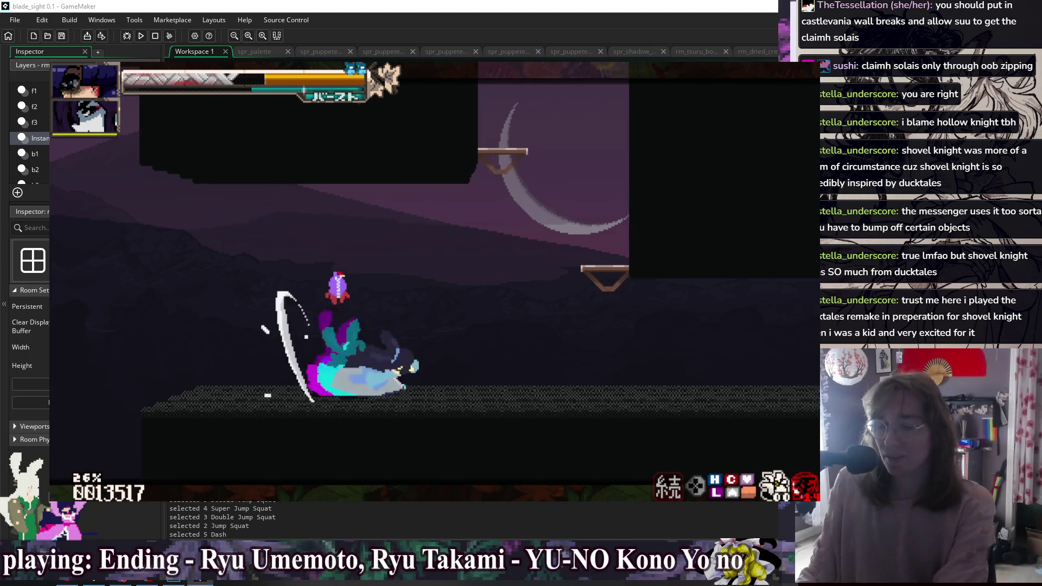
key("space")
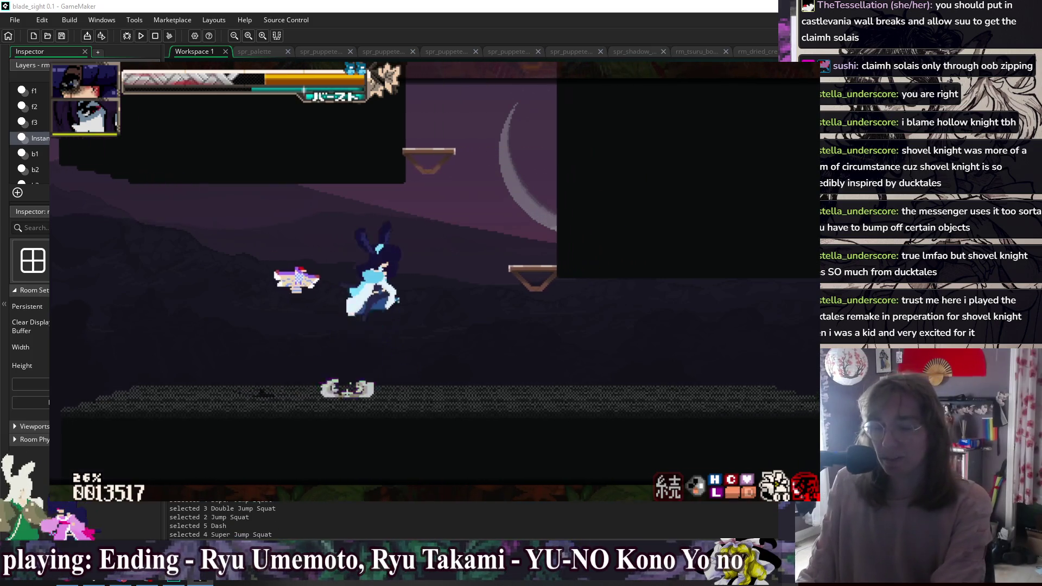
key("space")
key("space")
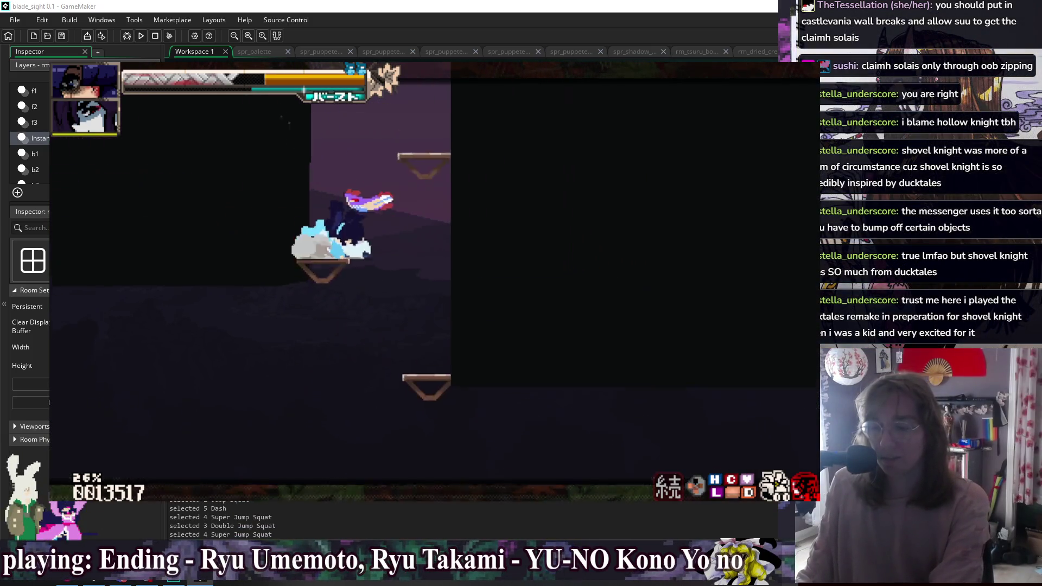
key("space")
key("space")
key("space")
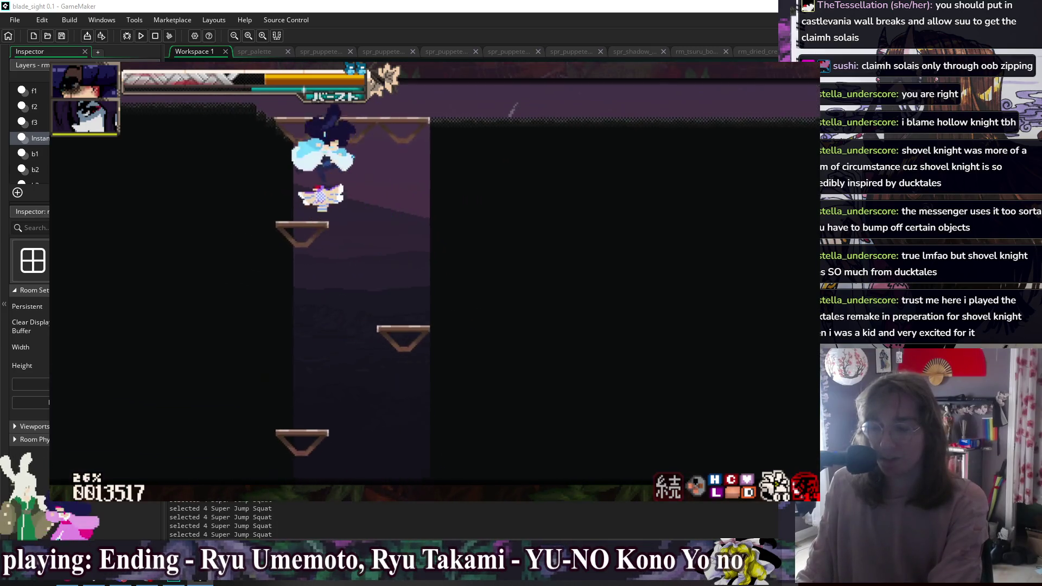
key("space")
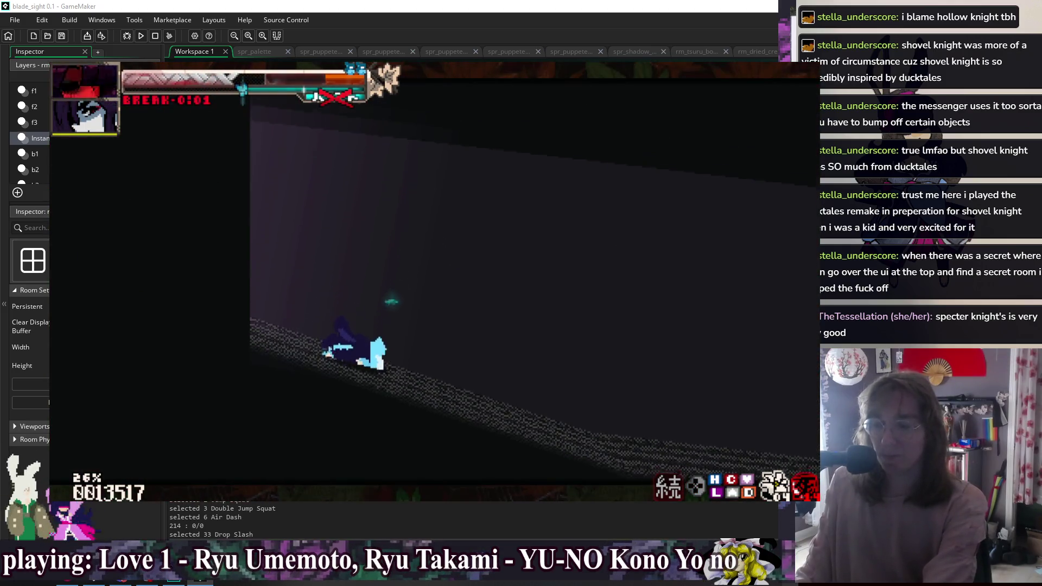
key("Escape")
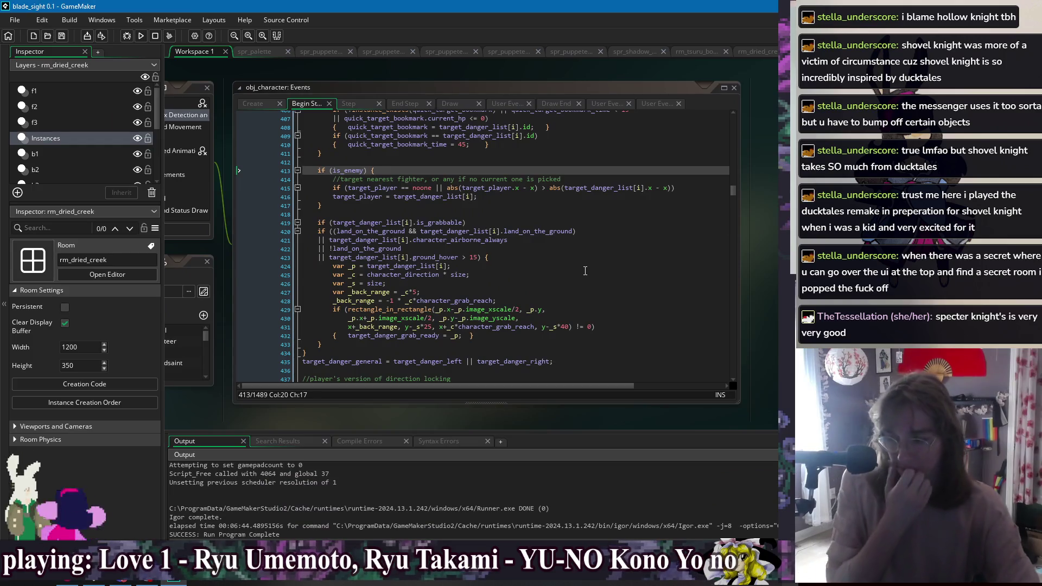
Step: Check obj_character's grab-range code at line 425, then bring the Dustforce window forward
left_click(597, 275)
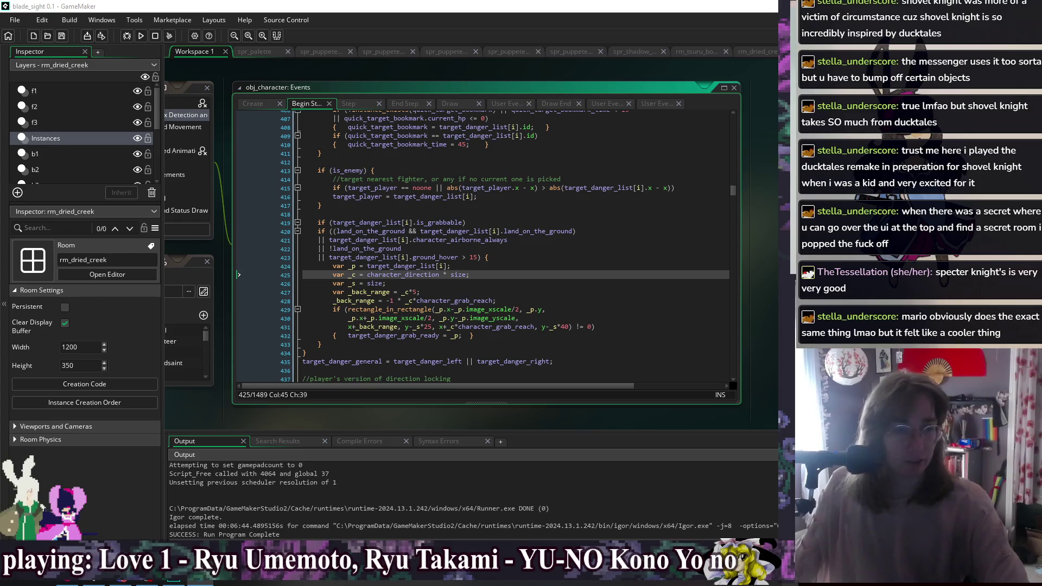
key("alt+Tab")
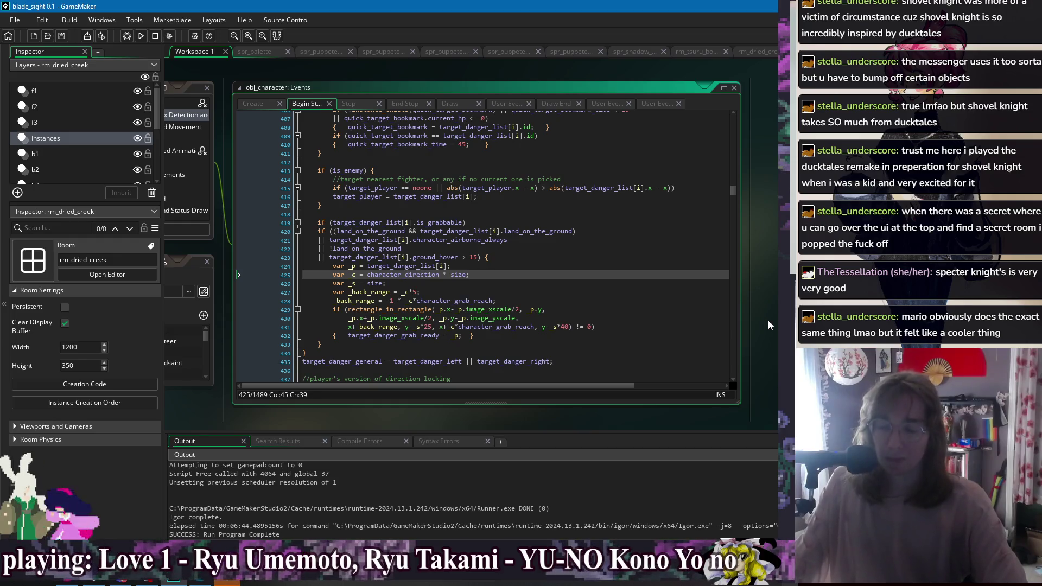
left_click(217, 583)
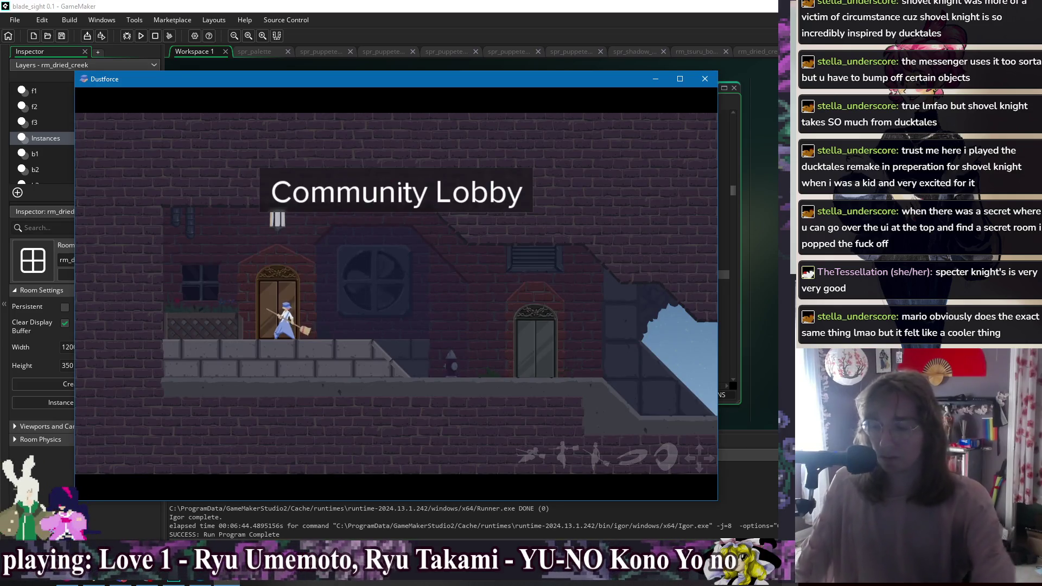
Step: Move the character around the Community Lobby and enter a door to load the forest level
key("Left")
key("Up")
key("Right")
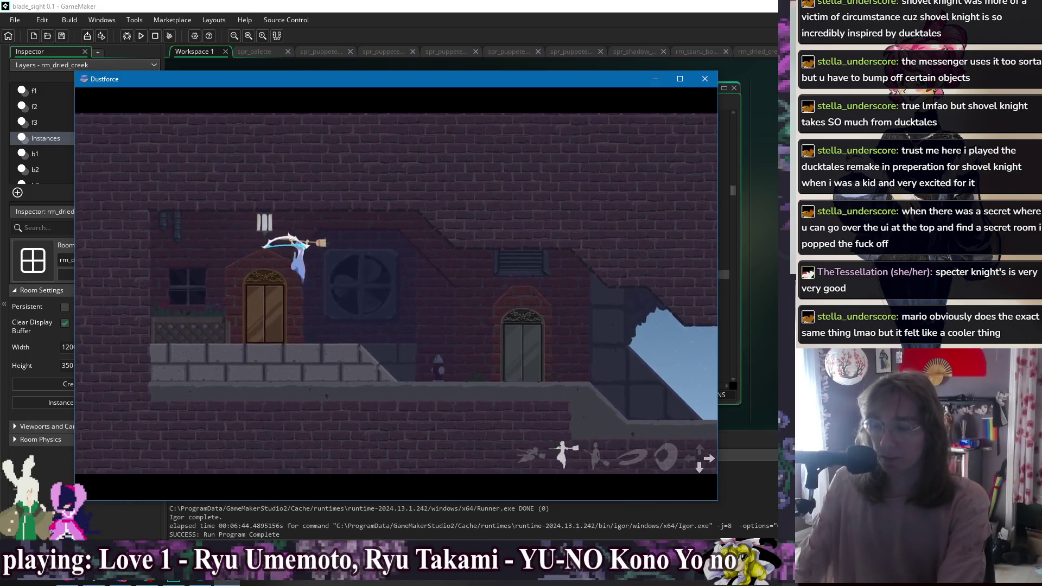
key("Left")
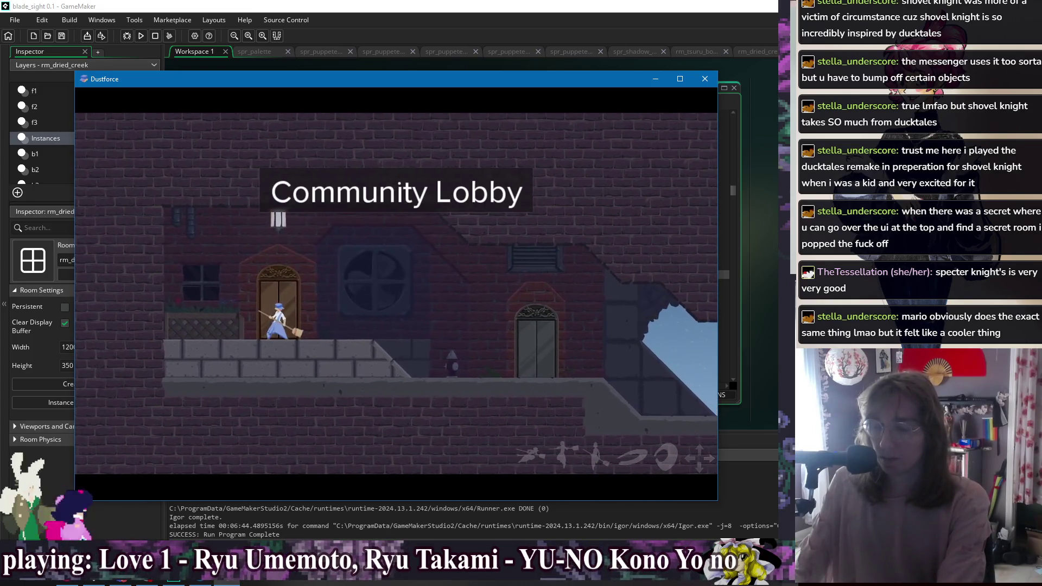
key("Up")
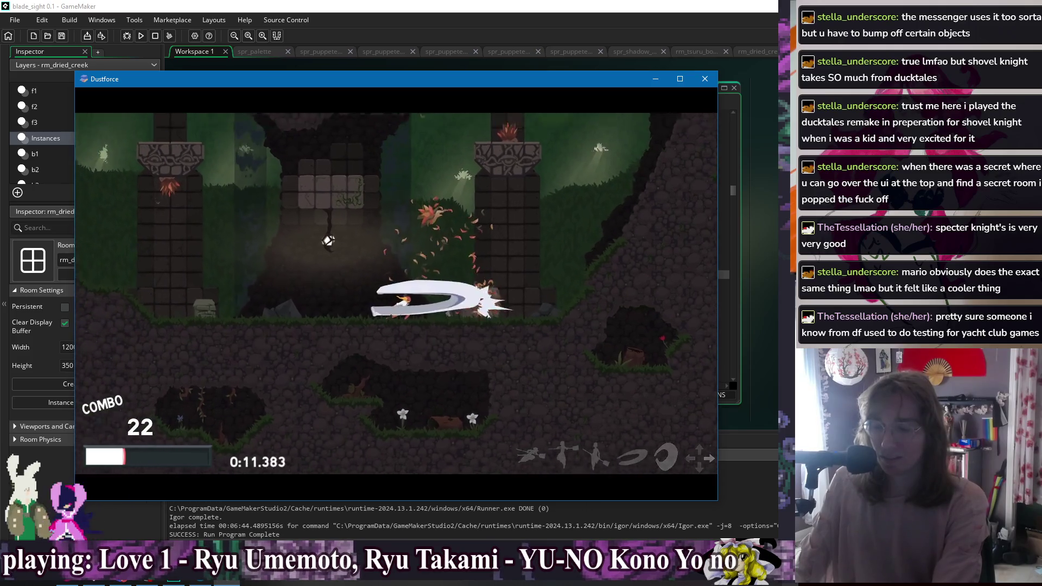
Step: Run right and back left through the forest level, sweeping leaves to build a combo
key("Right")
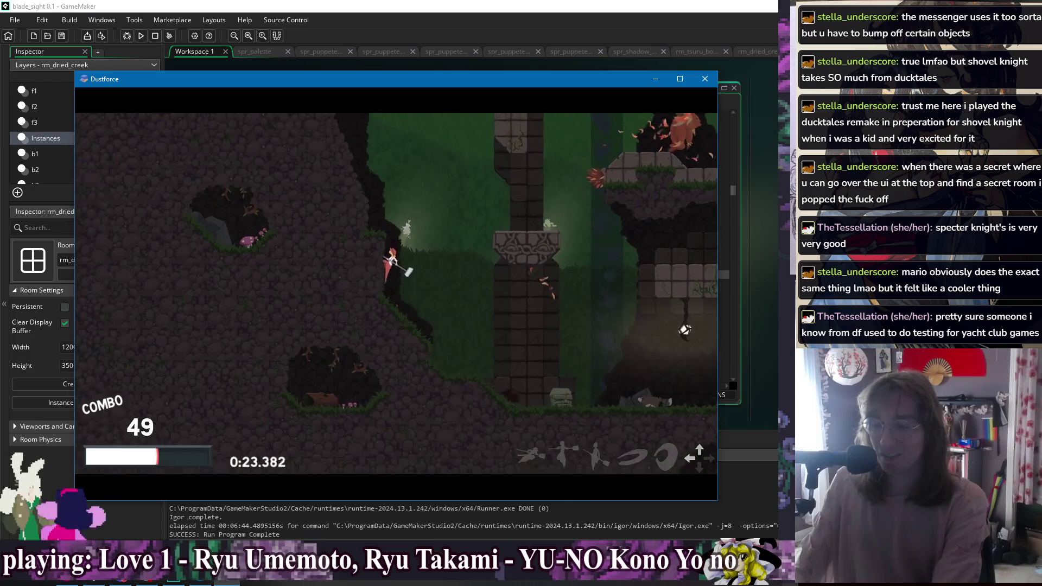
key("Left")
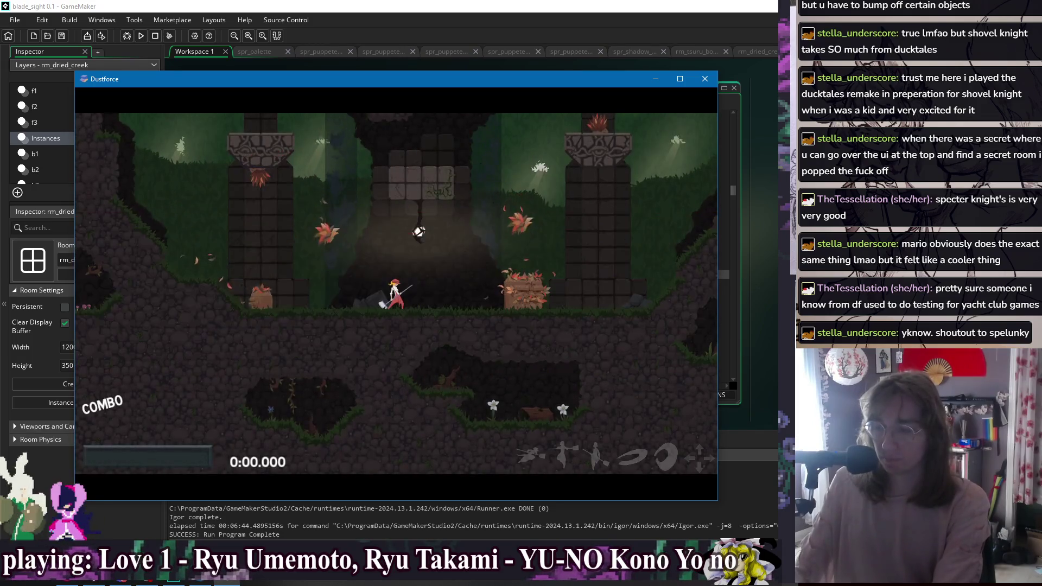
key("x")
key("x")
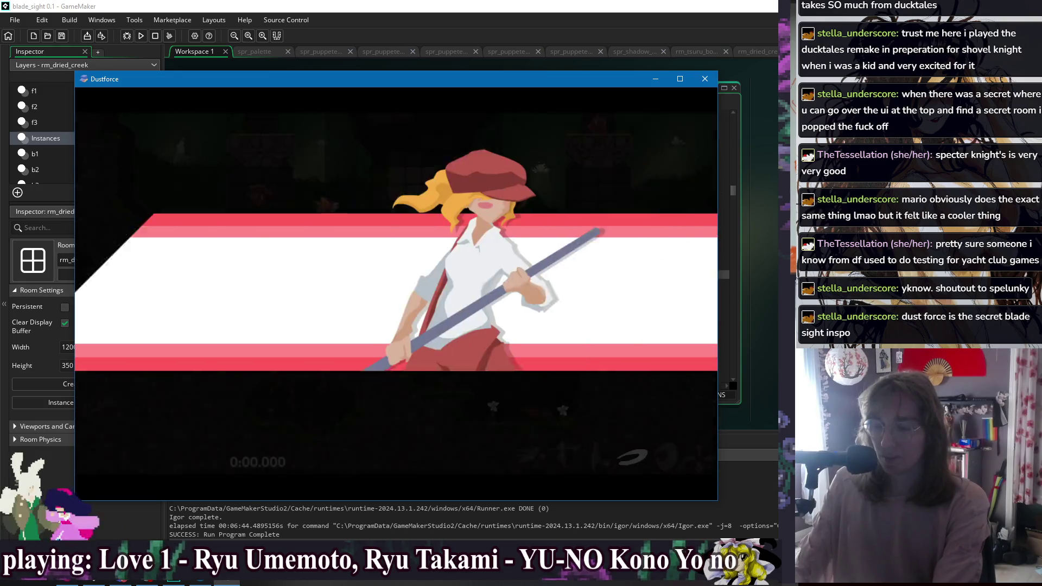
Step: Play forest runs starting with a left dash, restarting via Enter and the Pause menu's Restart
key("Left")
key("shift")
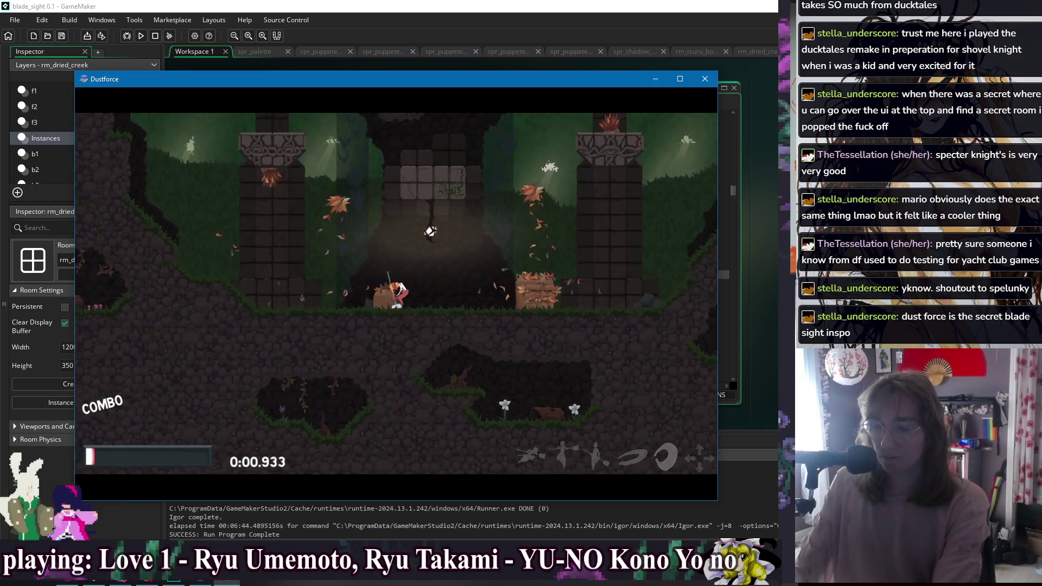
key("Left")
key("shift")
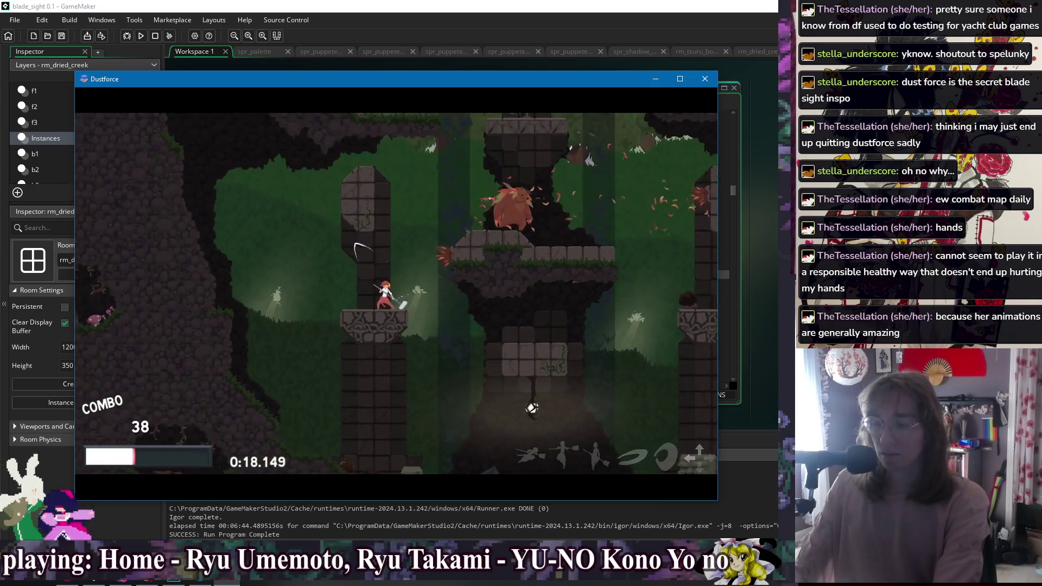
key("Return")
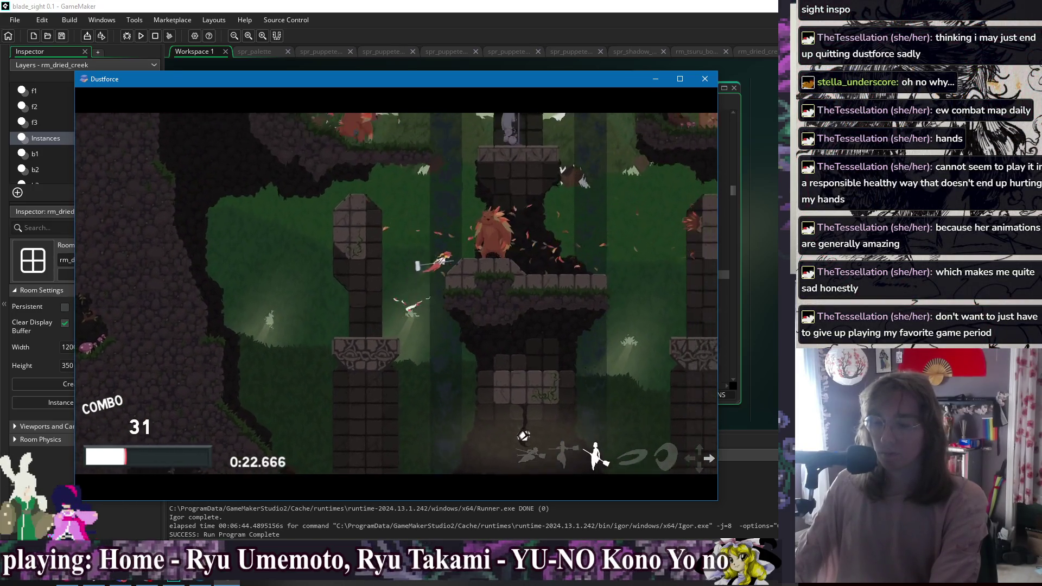
key("Escape")
key("Down")
key("Return")
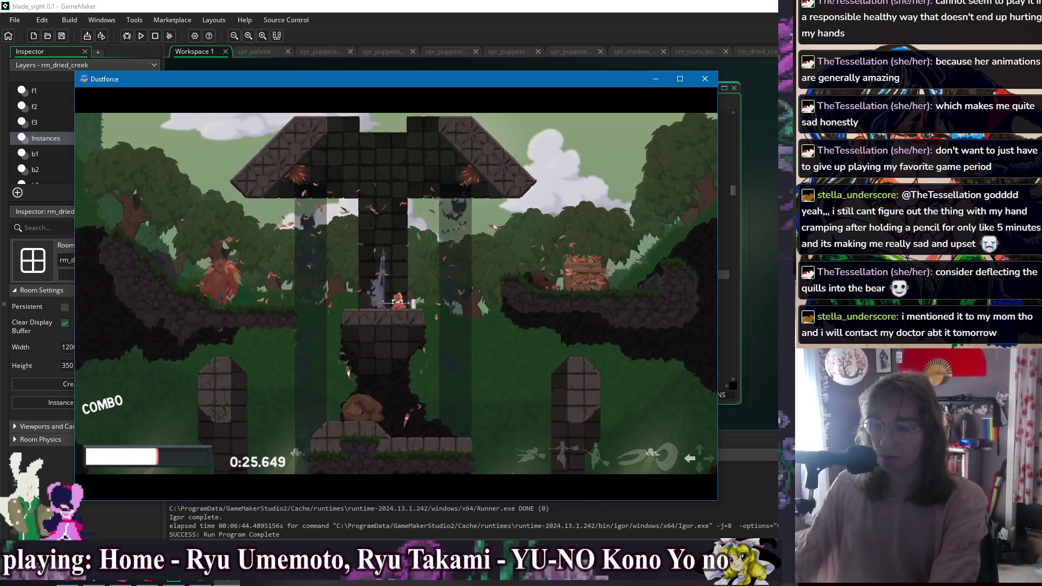
key("Left")
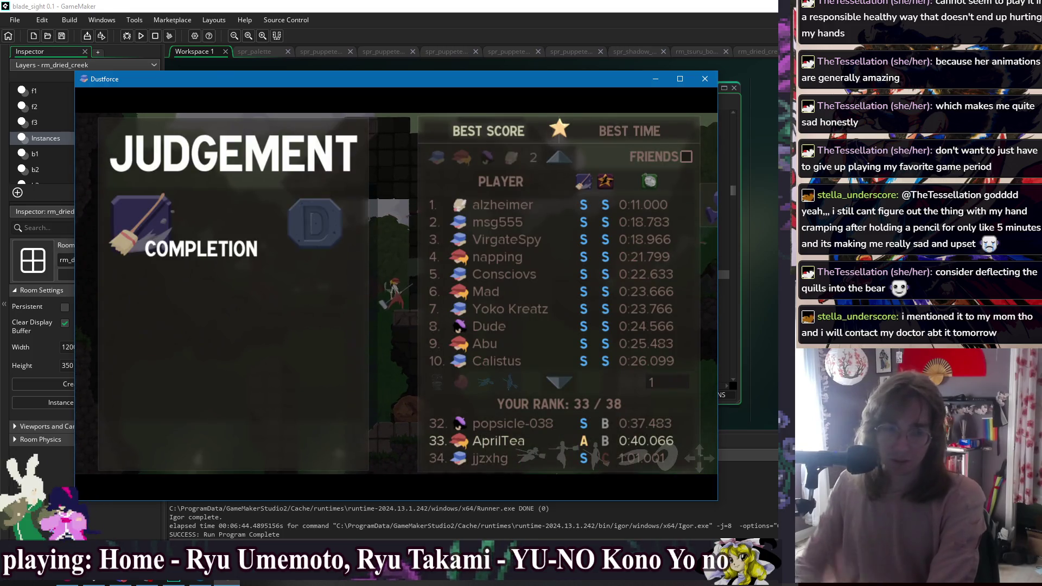
Step: Dismiss the judgement screen, restart, and fight through the enemies and the bear
key("Left")
key("Return")
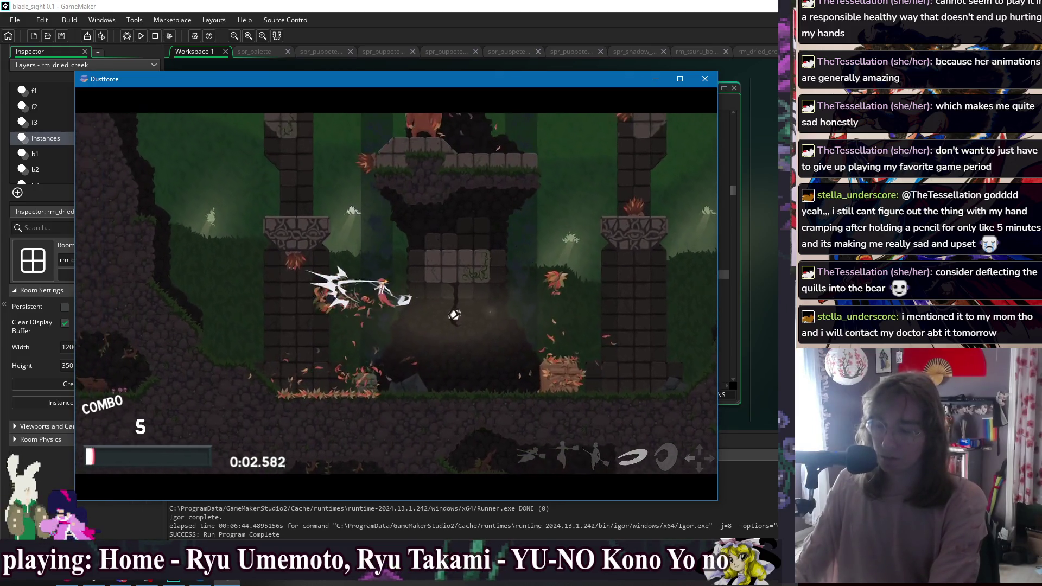
key("Left")
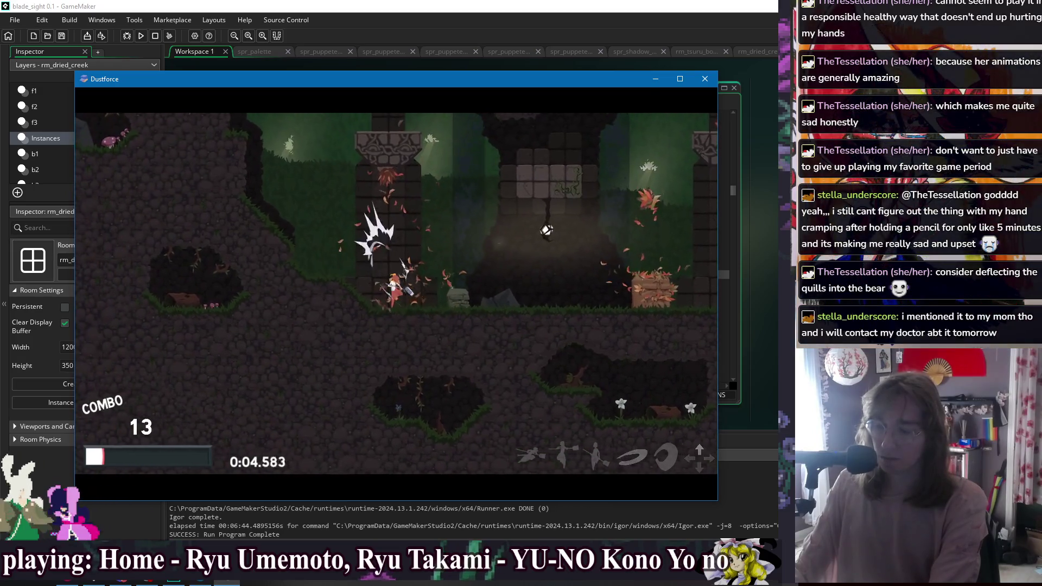
key("Left")
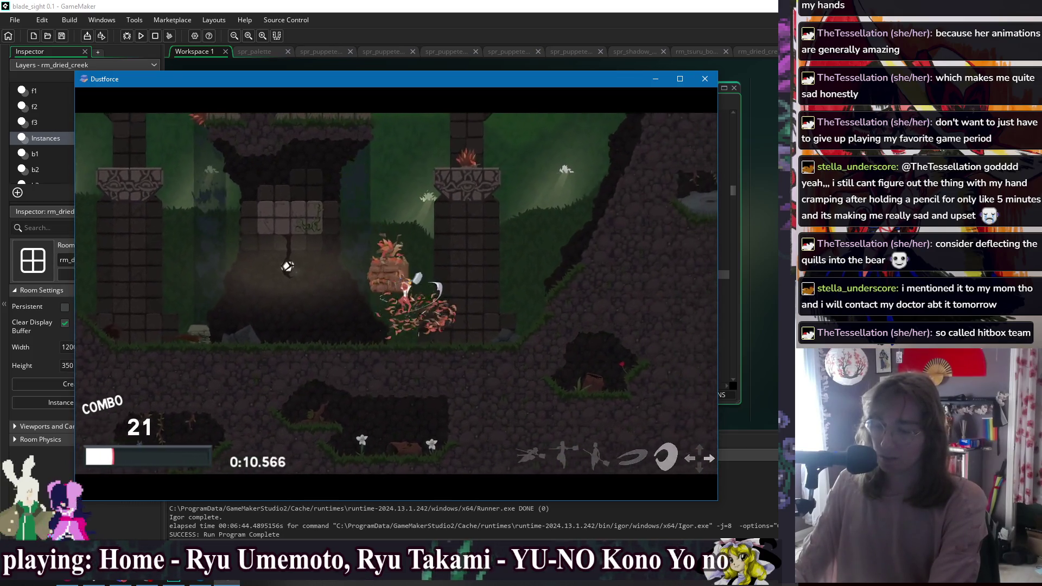
key("Right")
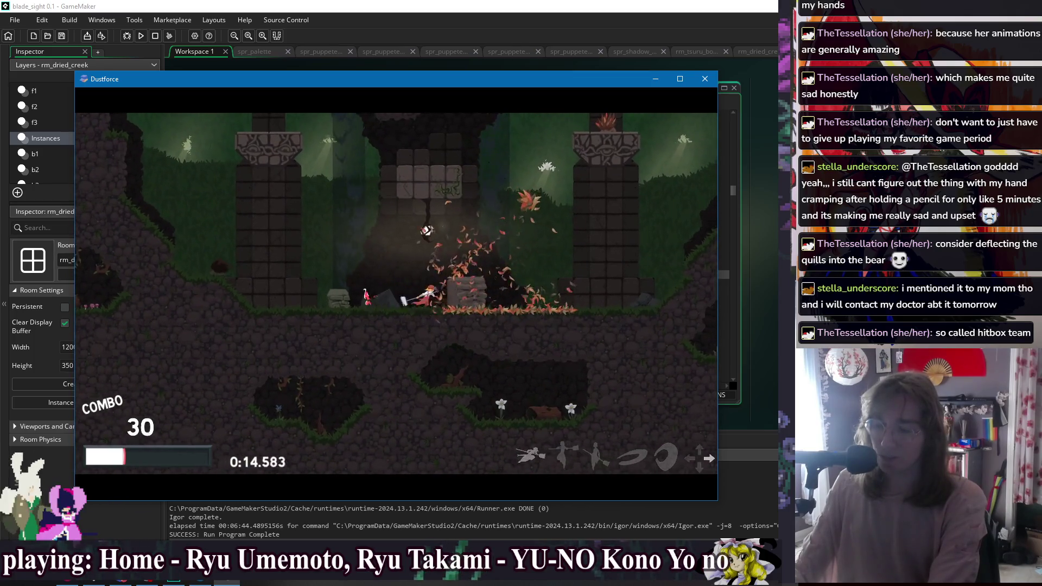
key("Up")
key("Left")
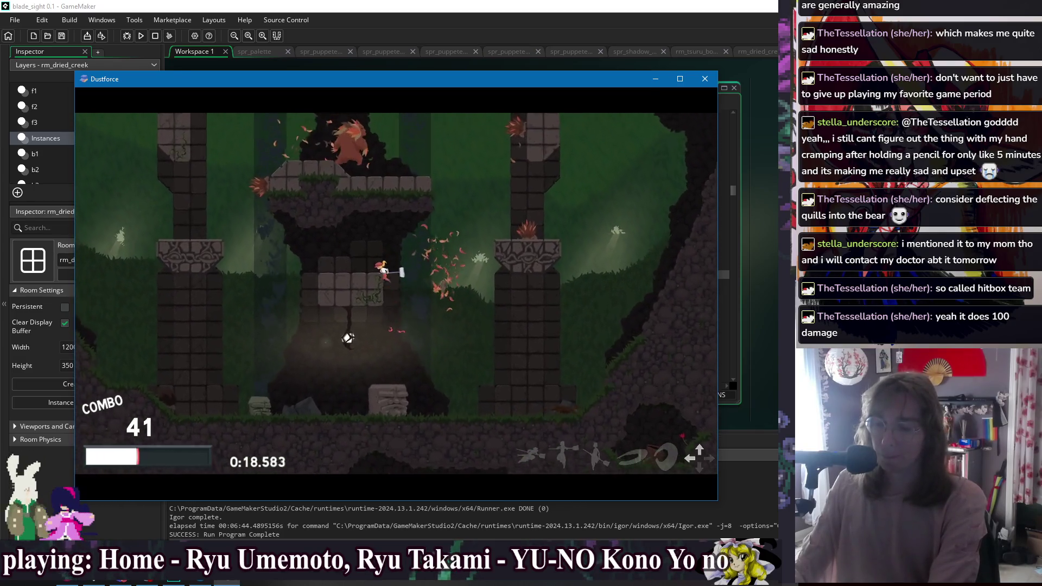
key("Right")
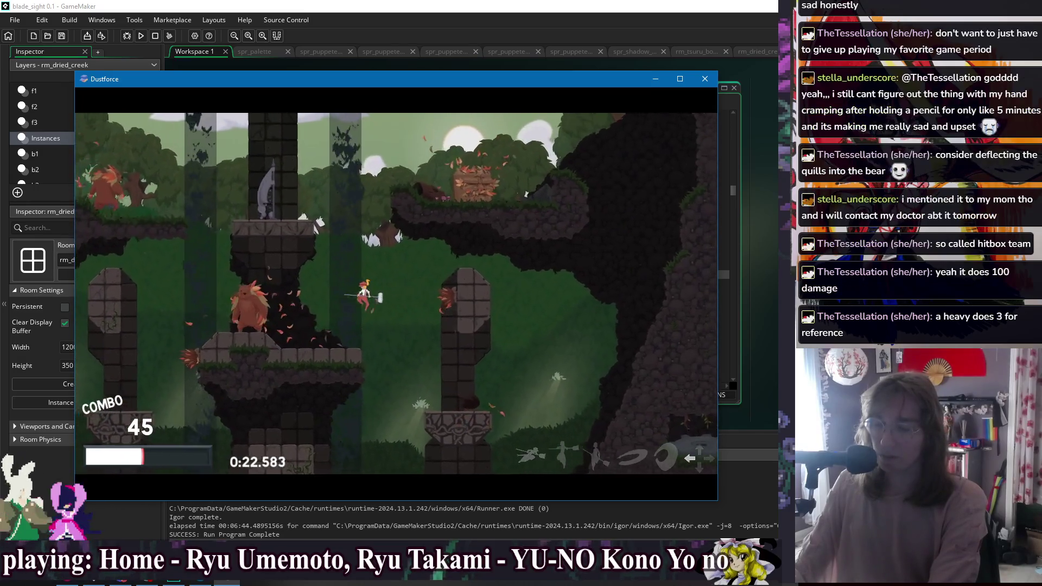
key("Right")
key("Left")
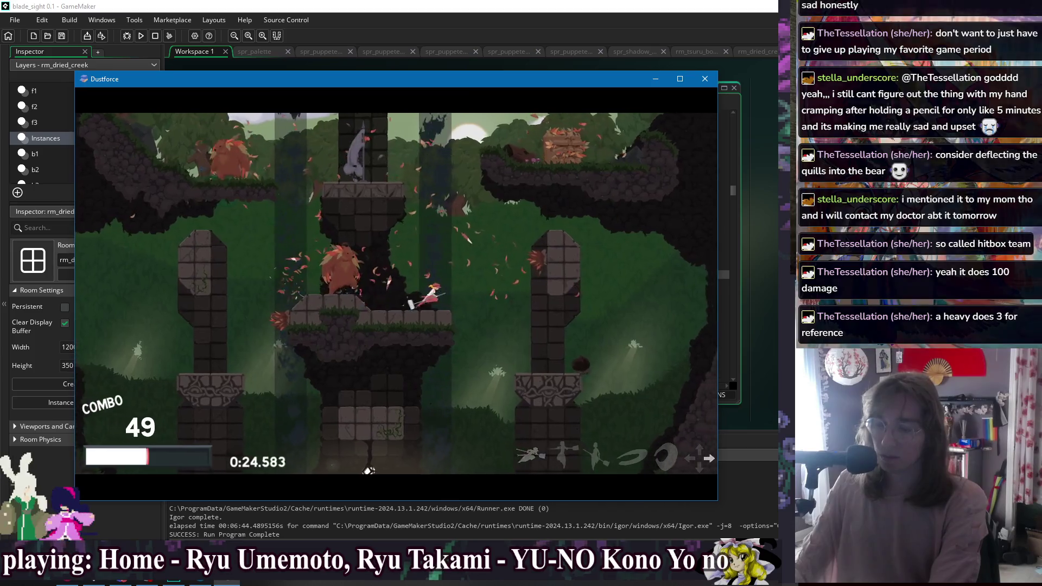
key("Right")
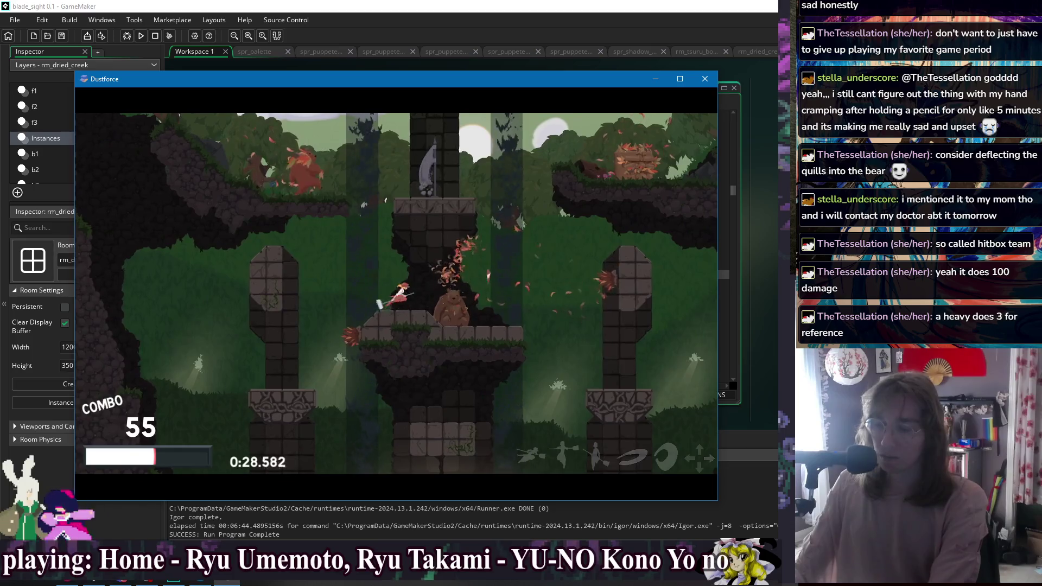
key("Left")
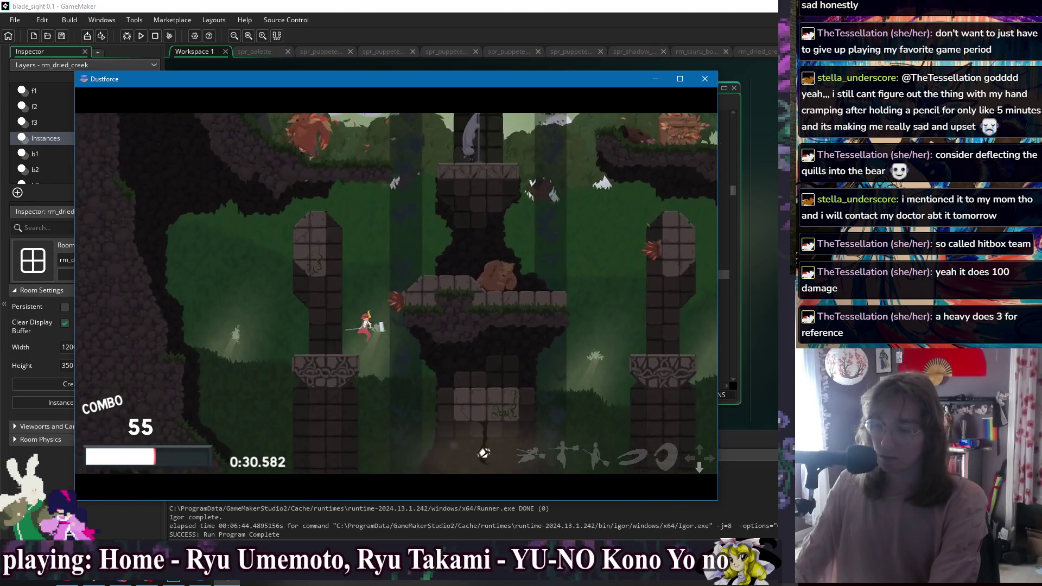
key("Right")
key("Right")
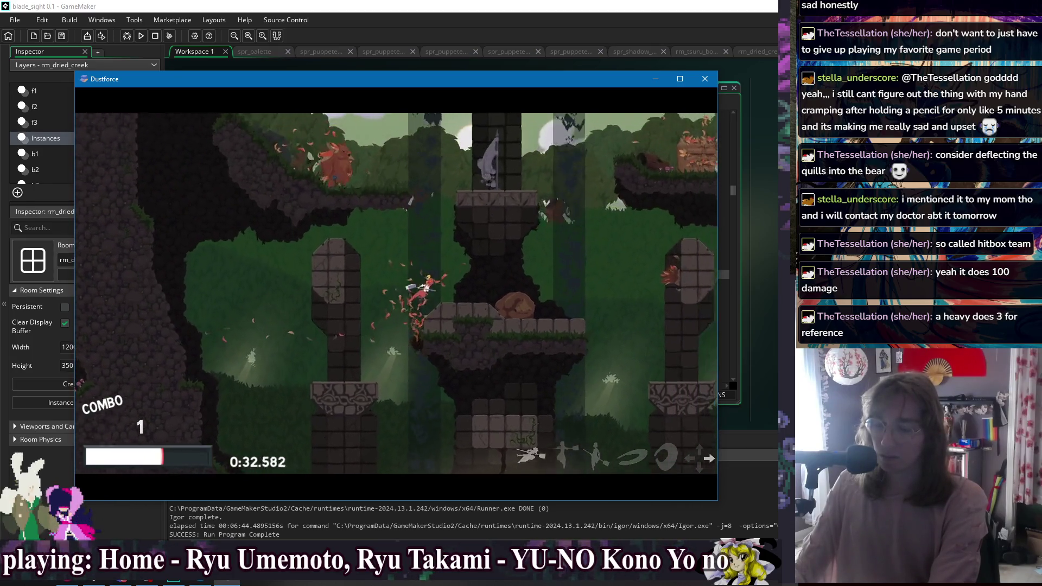
Step: Climb the ledges, heavy-attack the central pillar, then quit the run back to the hub
key("Left")
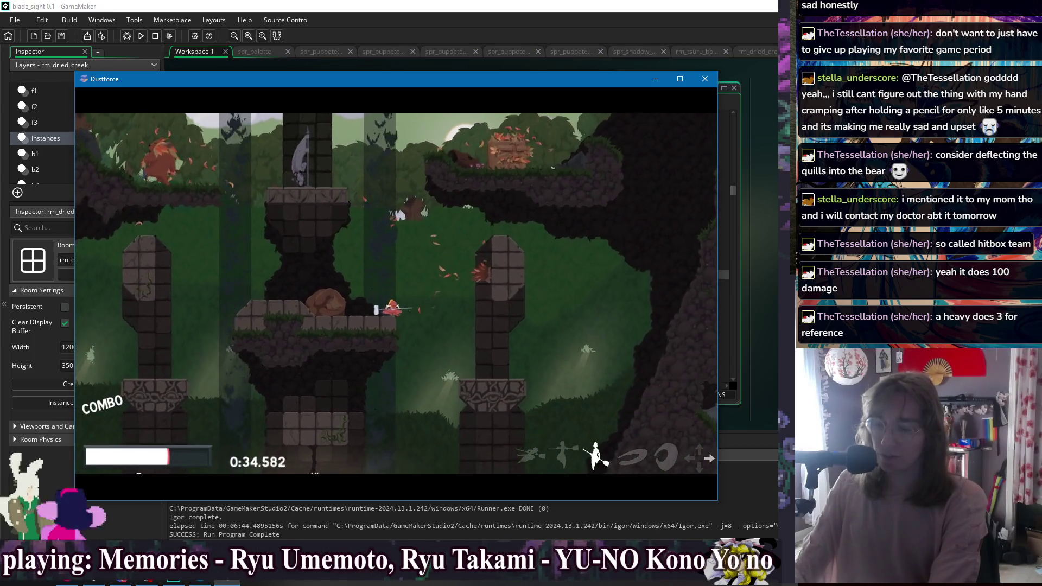
key("Right")
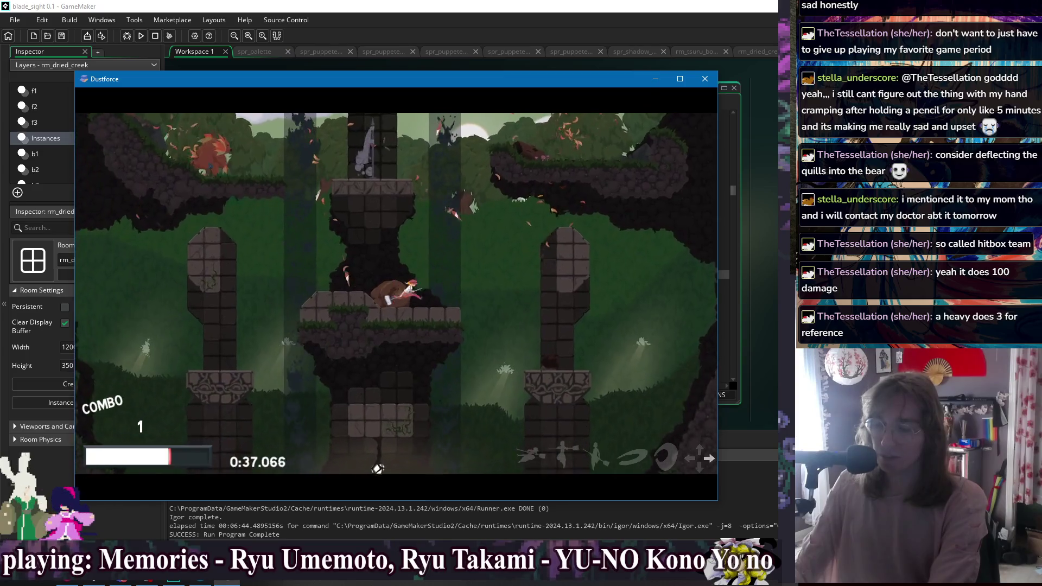
key("Left")
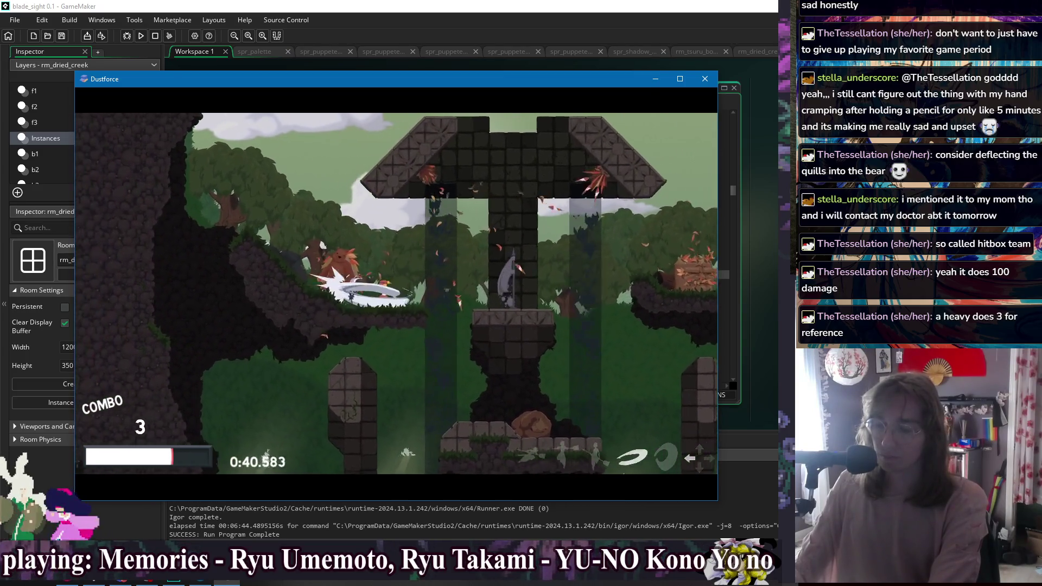
key("Right")
key("x")
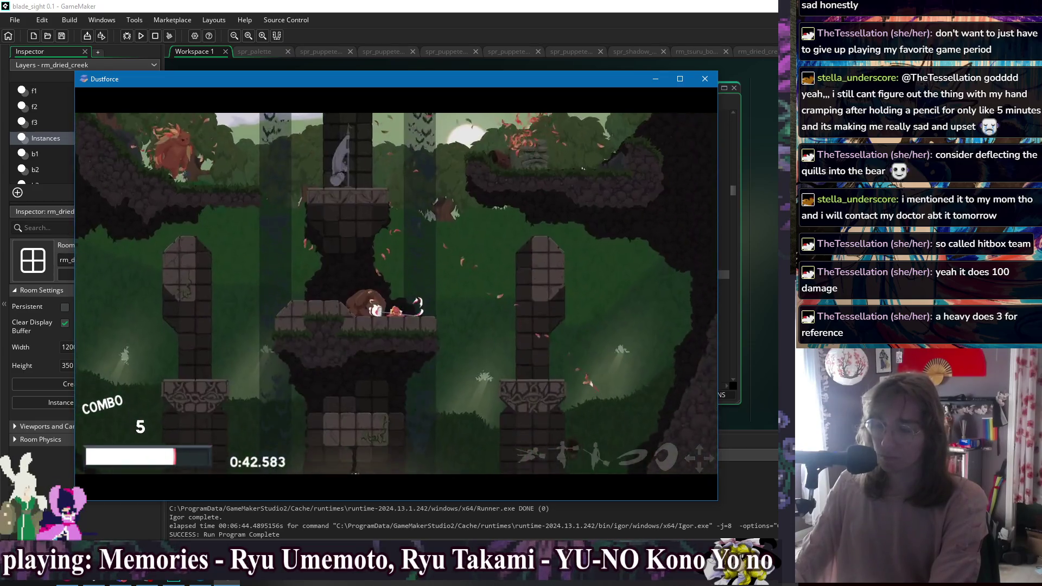
key("Left")
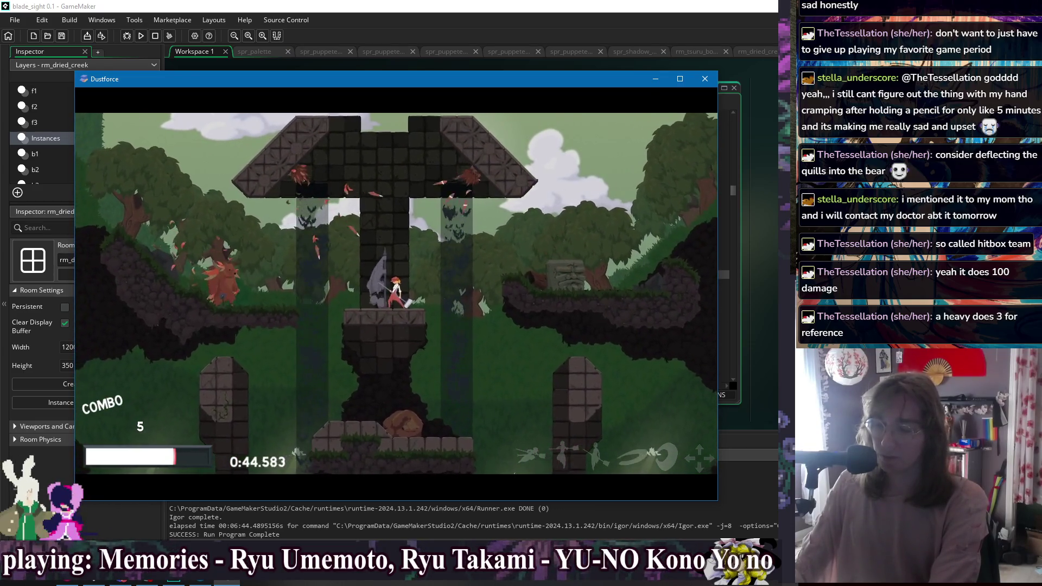
key("x")
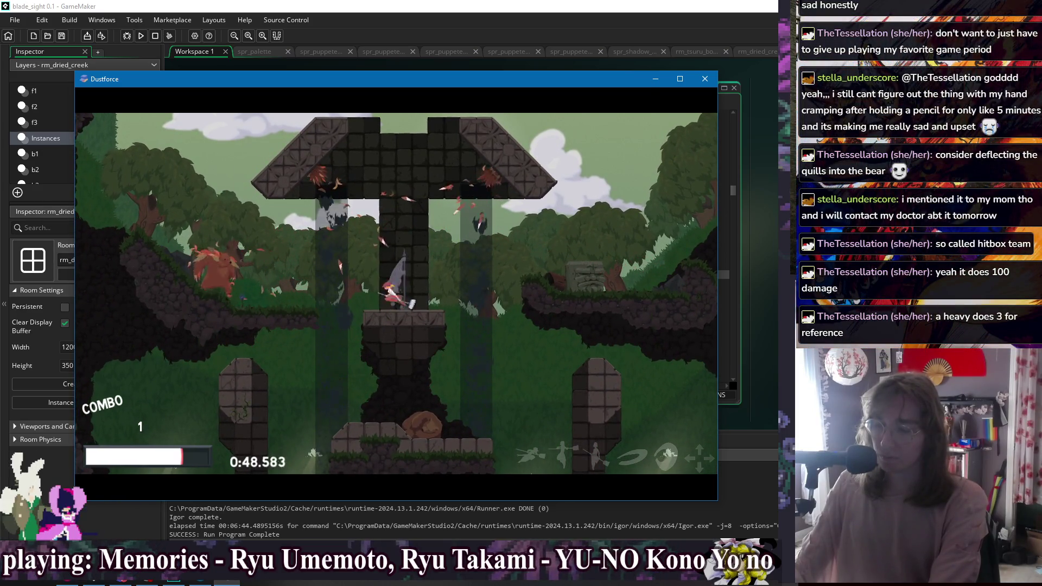
key("x")
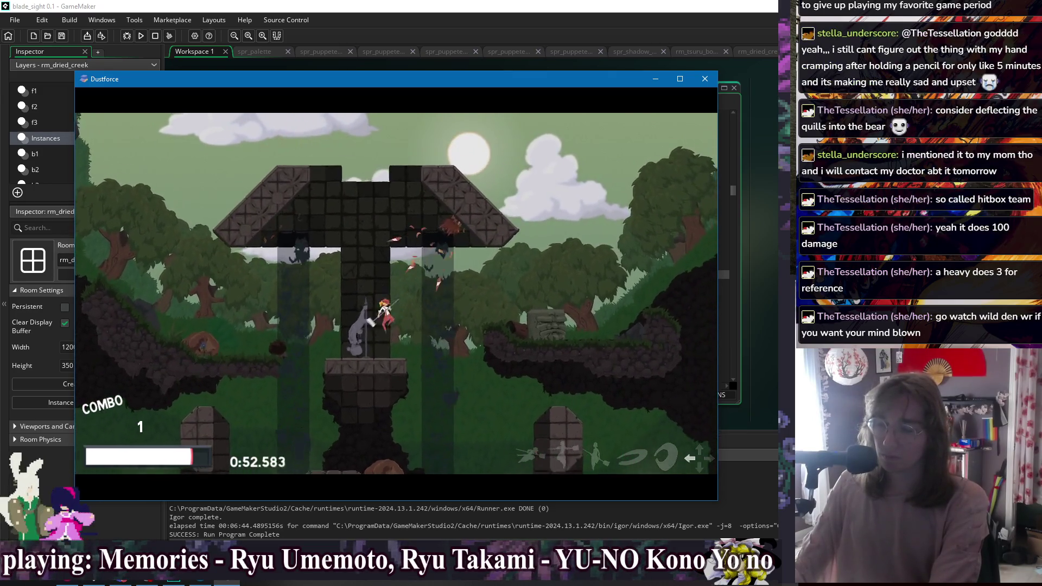
key("z")
key("Escape")
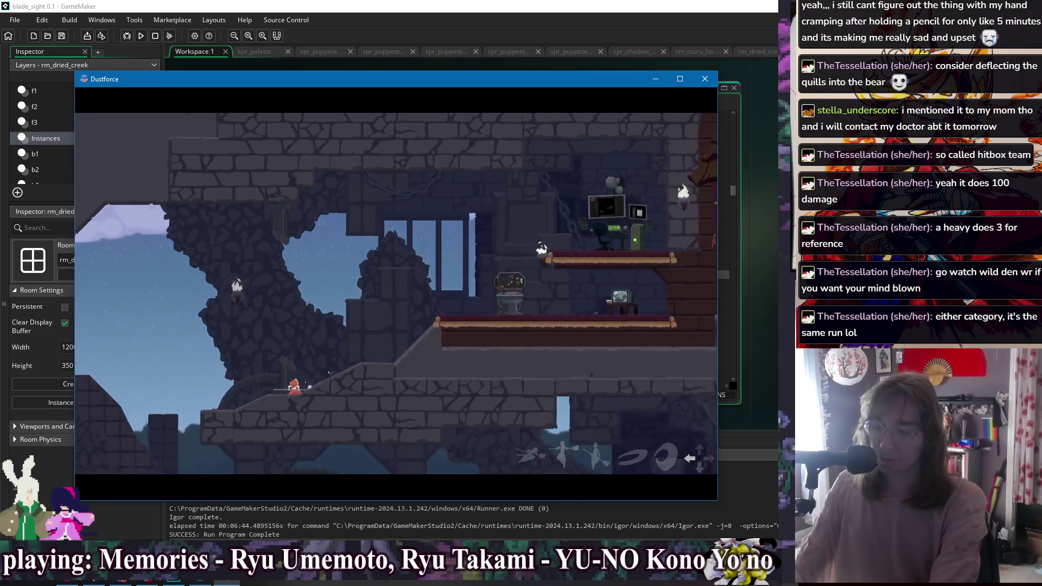
Step: Pick Wild Den in the Tome of Levels, watch its rank-1 replay, retry, then exit to the hub
key("Right")
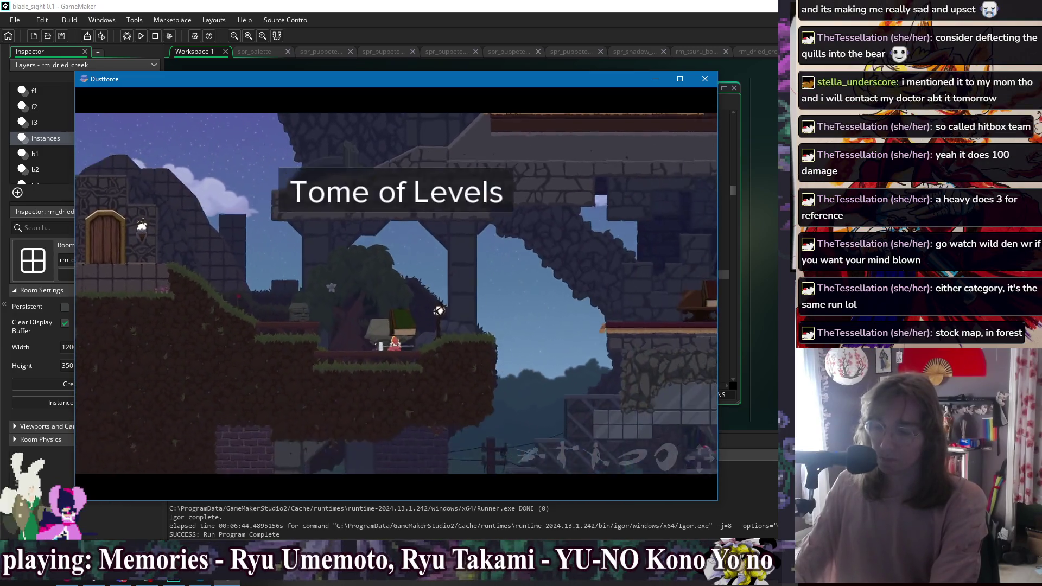
key("Up")
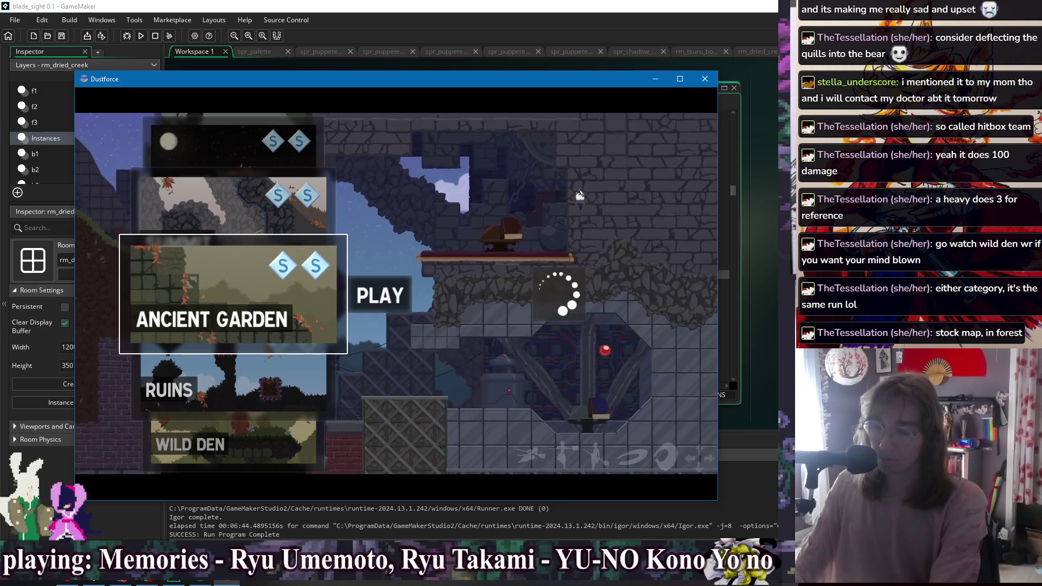
key("Down")
key("Down")
key("Right")
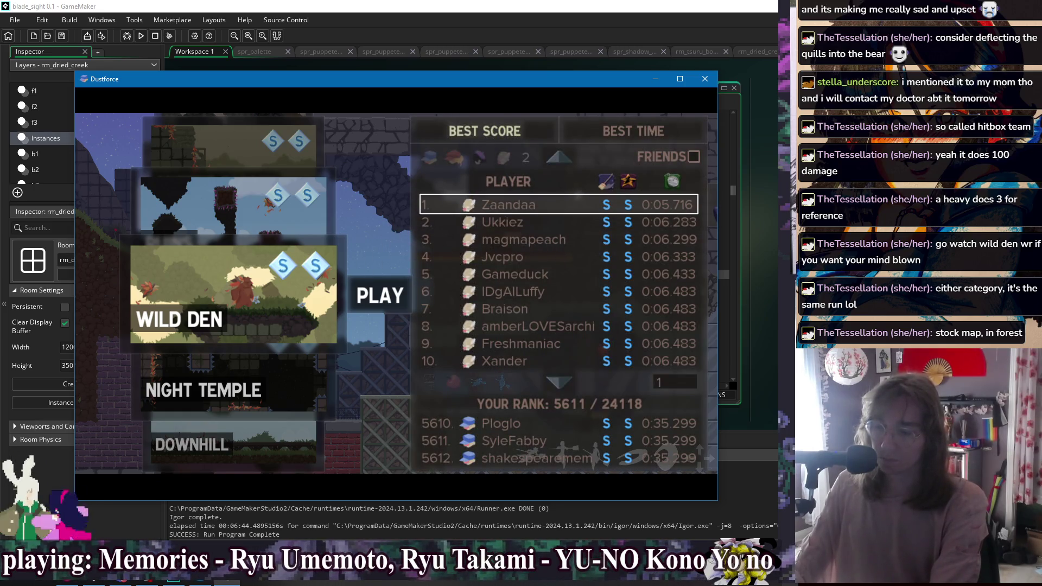
key("Return")
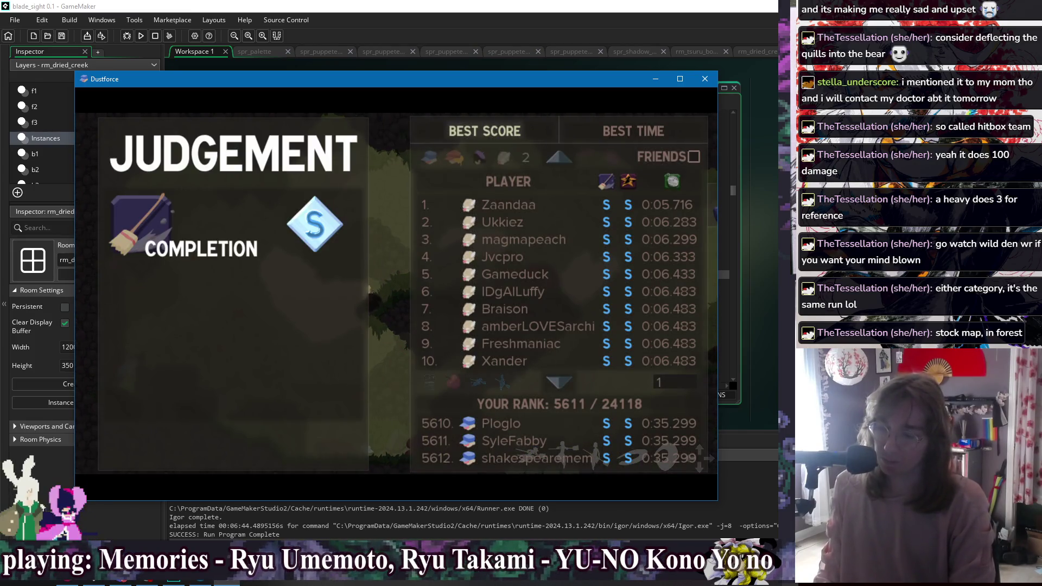
key("Left")
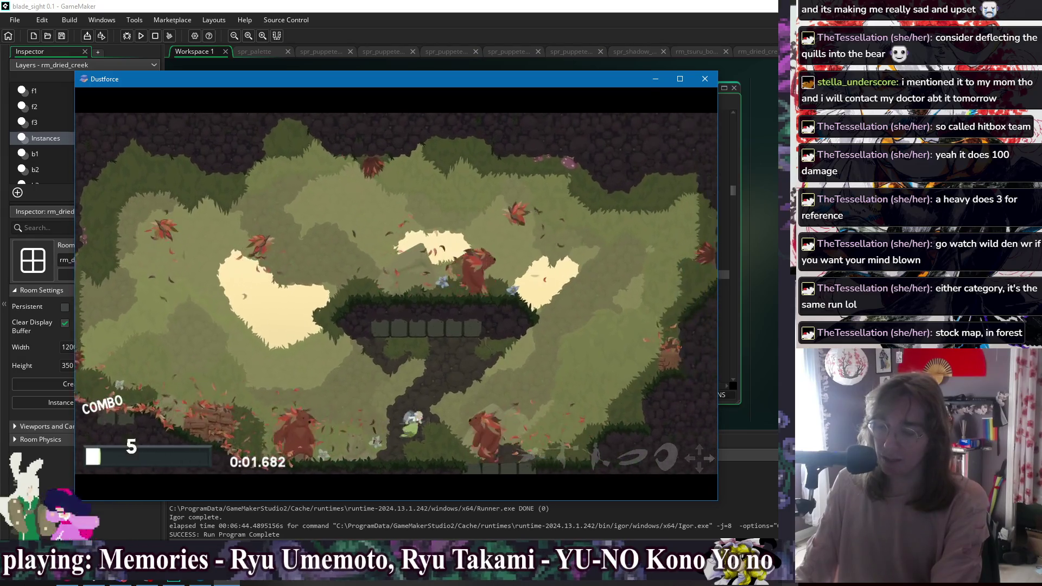
key("Escape")
key("Down")
key("Down")
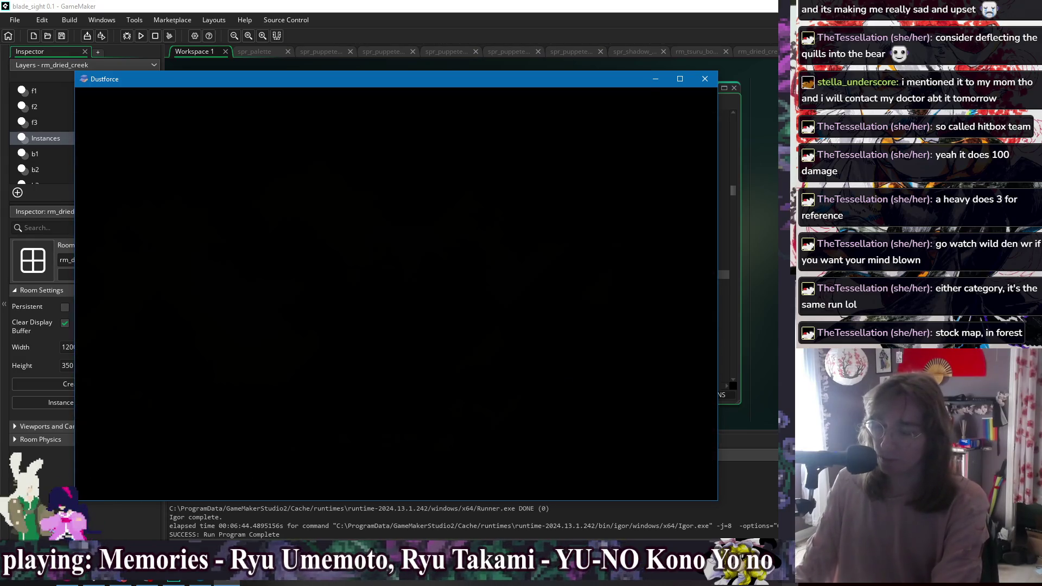
Step: Exit Dustforce from the hub's pause menu, close its window and place the caret at line 426
key("Left")
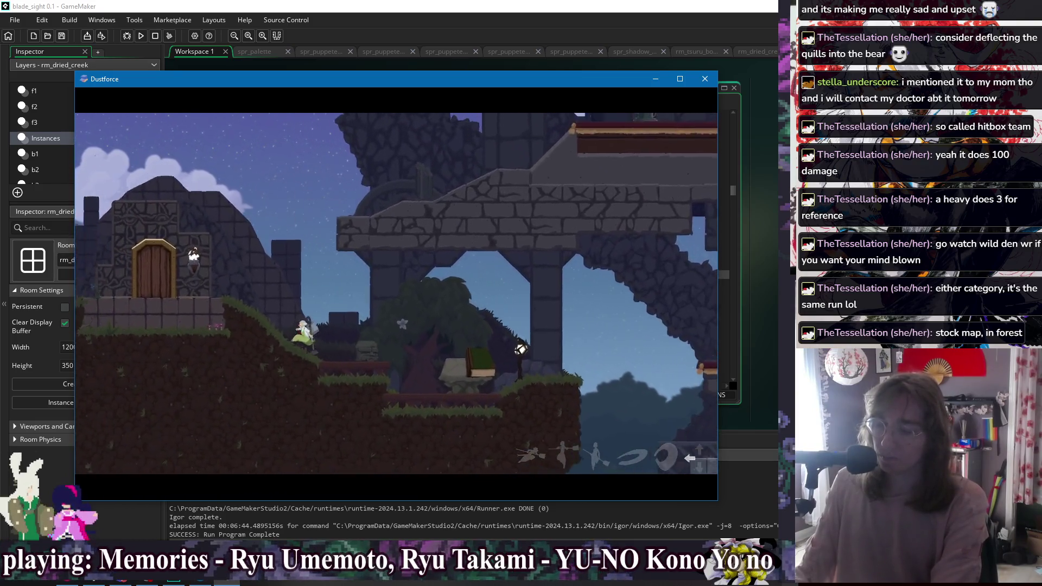
key("Right")
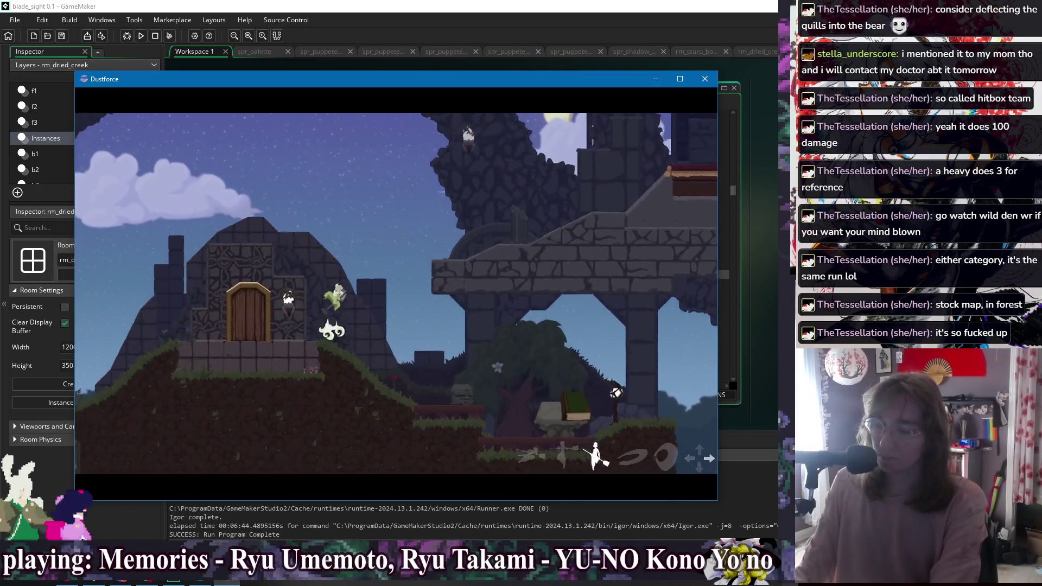
key("space")
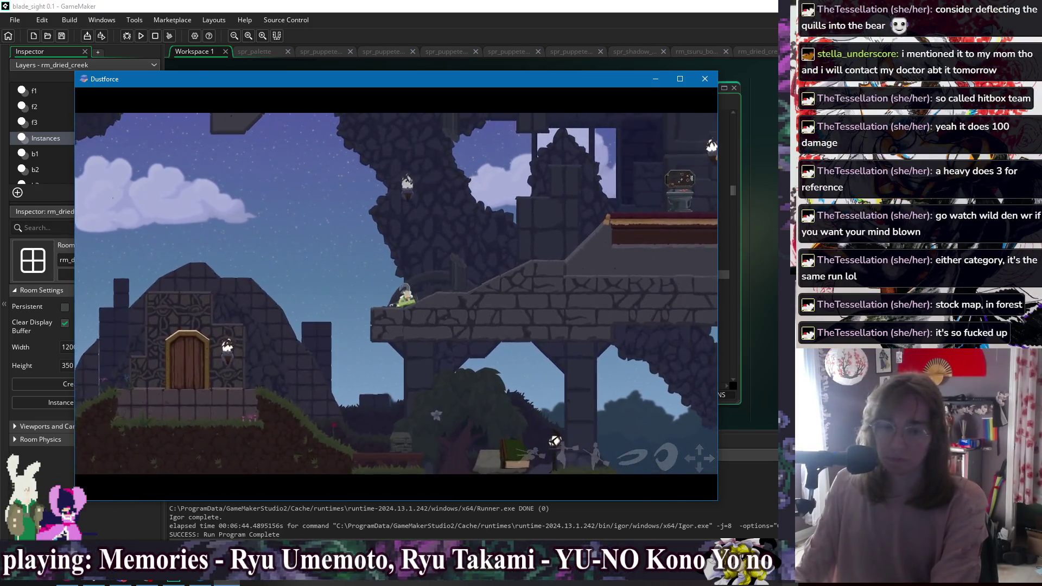
key("Left")
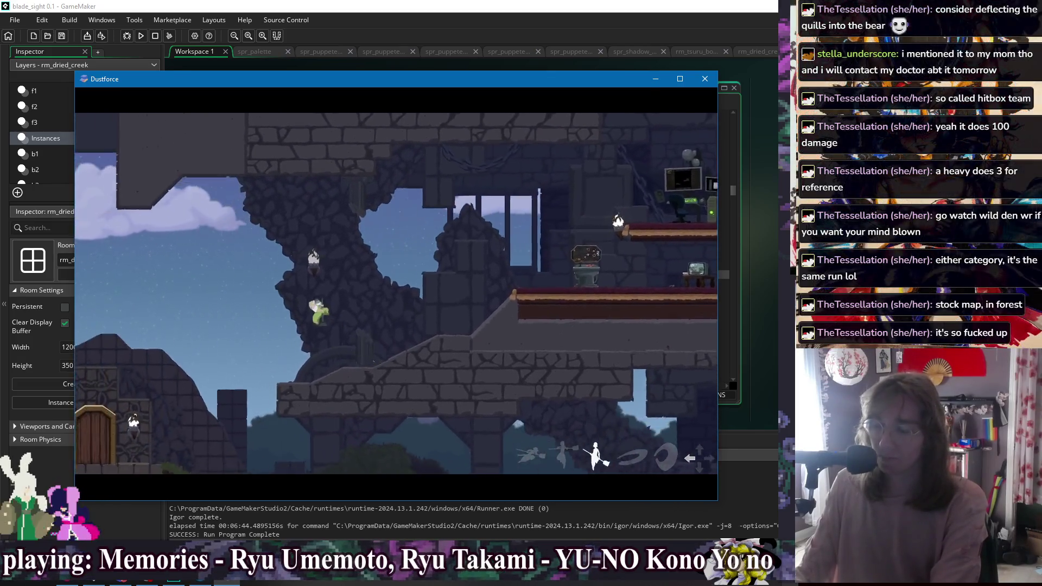
key("Right")
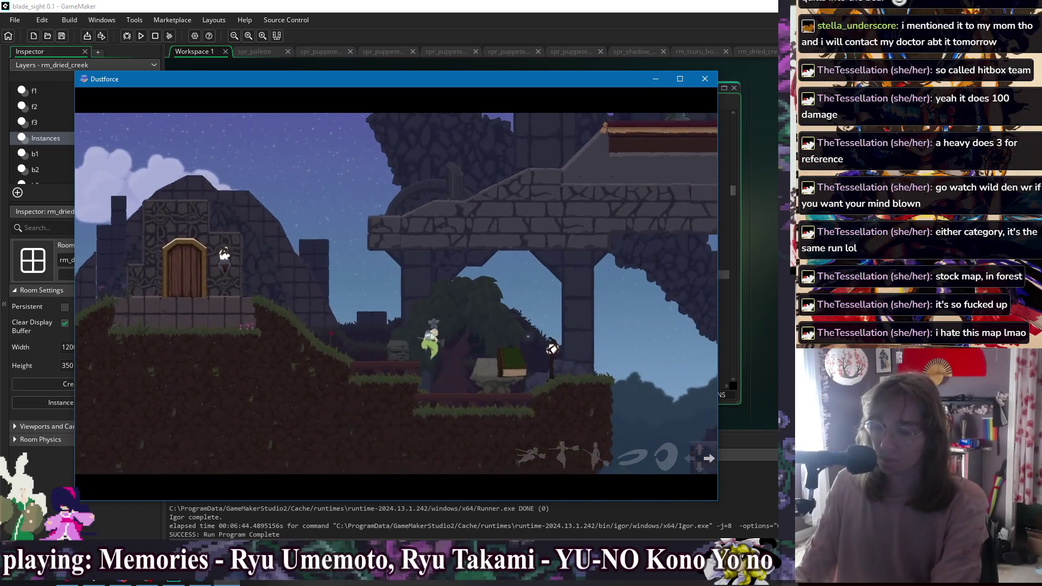
key("Escape")
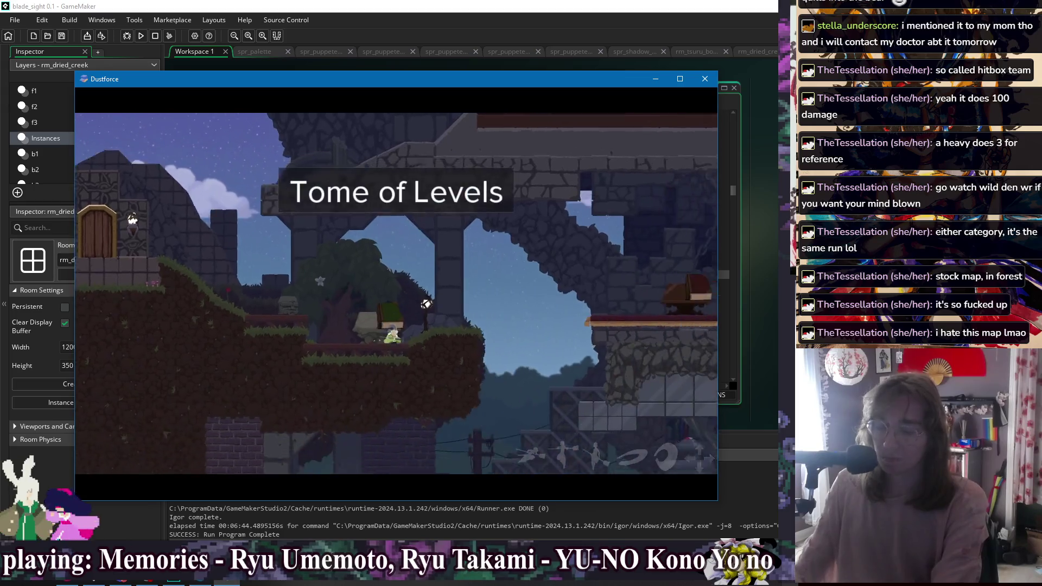
key("Up")
key("Up")
key("Return")
key("Return")
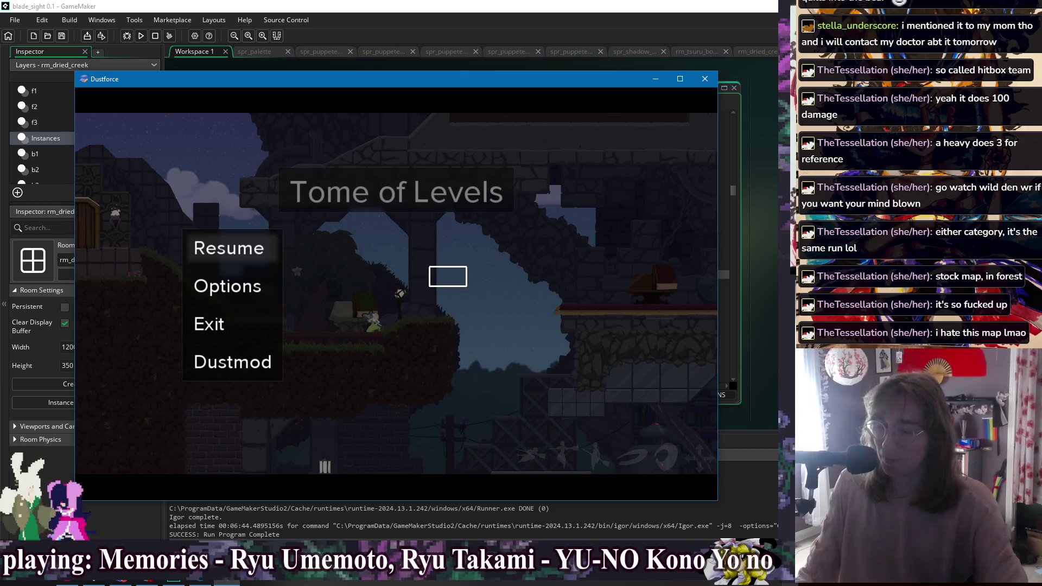
left_click(705, 79)
left_click(346, 298)
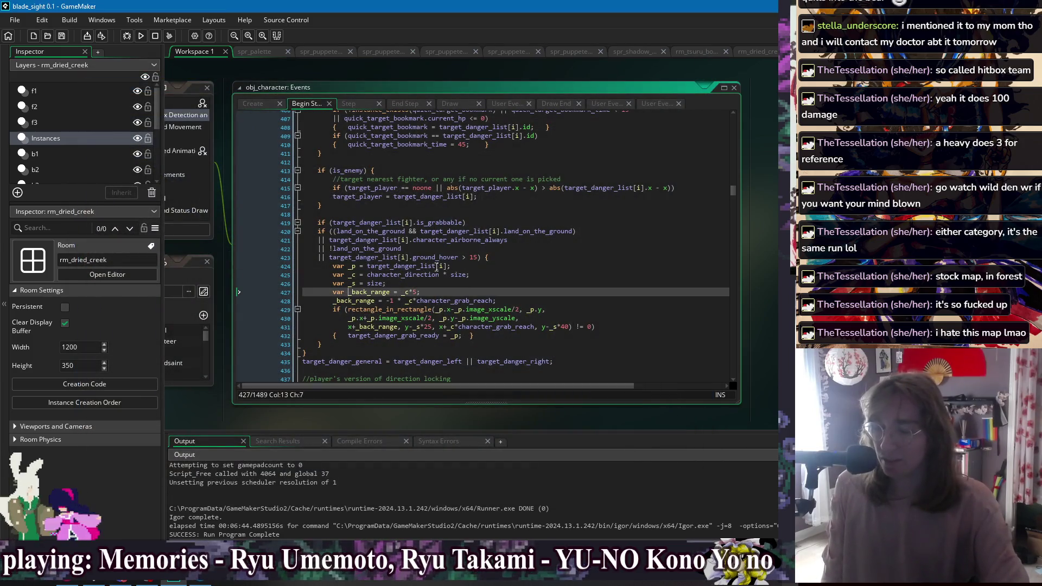
Step: Review the target_danger grab-range code on lines 417–426, then bring up the Windows list
left_click(447, 282)
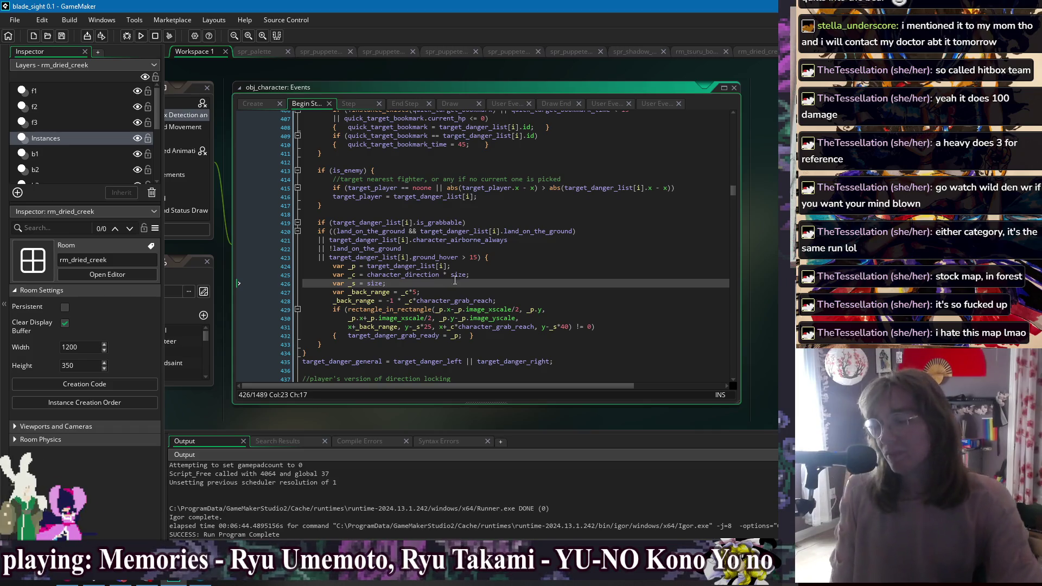
left_click(443, 206)
left_click(474, 213)
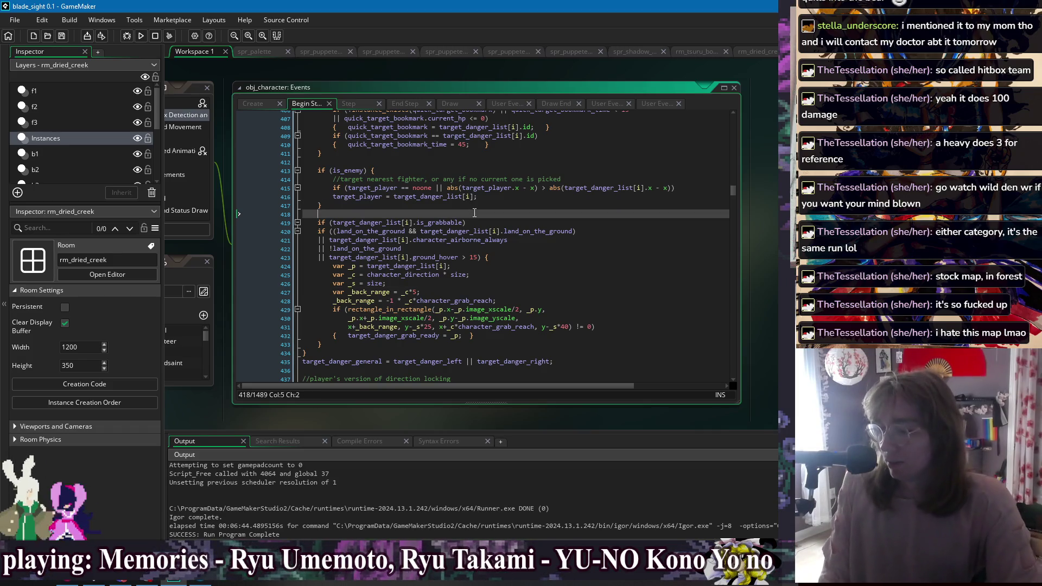
left_click(557, 277)
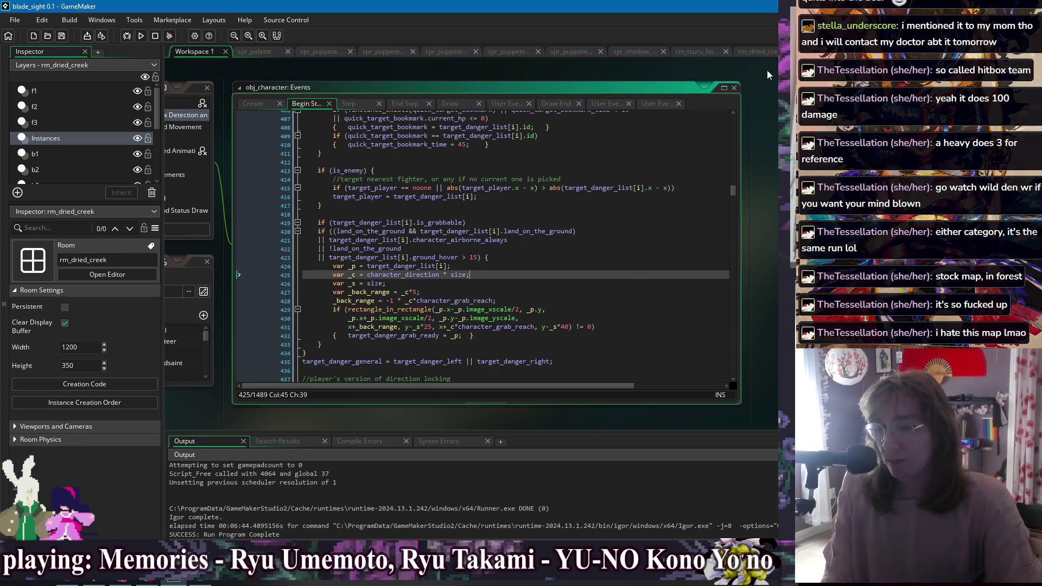
scroll(470, 300, "down", 4)
scroll(470, 301, "down", 2)
scroll(471, 299, "up", 3)
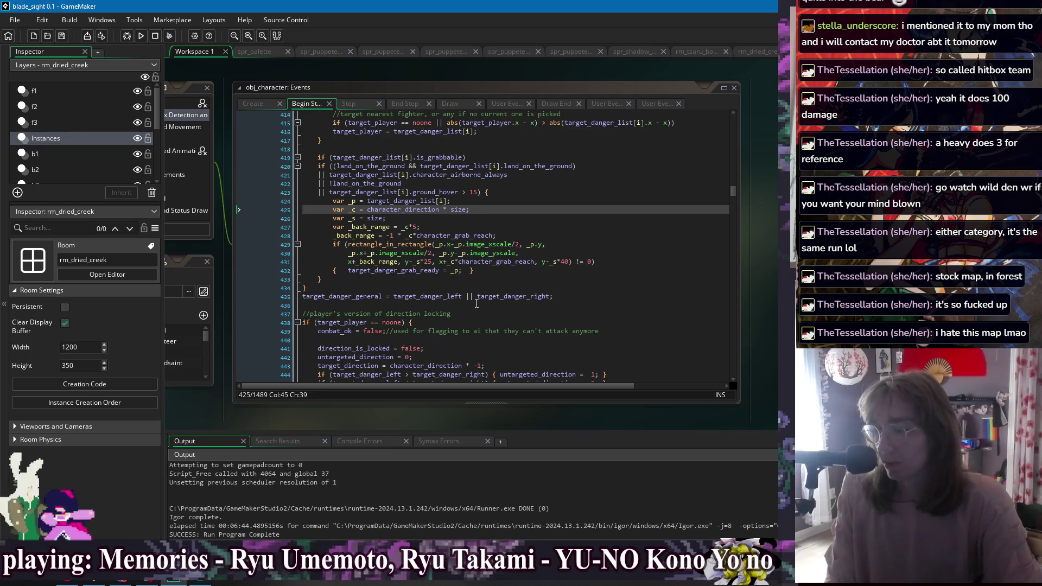
right_click(282, 68)
mouse_move(304, 82)
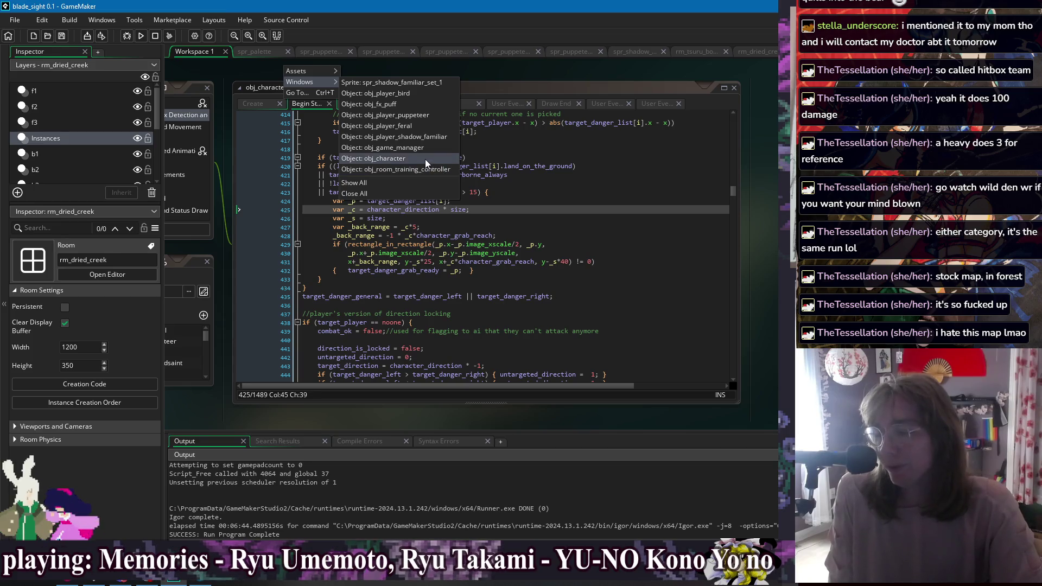
Step: Switch to the obj_character editors, then to obj_player_feral's Create event code
left_click(425, 159)
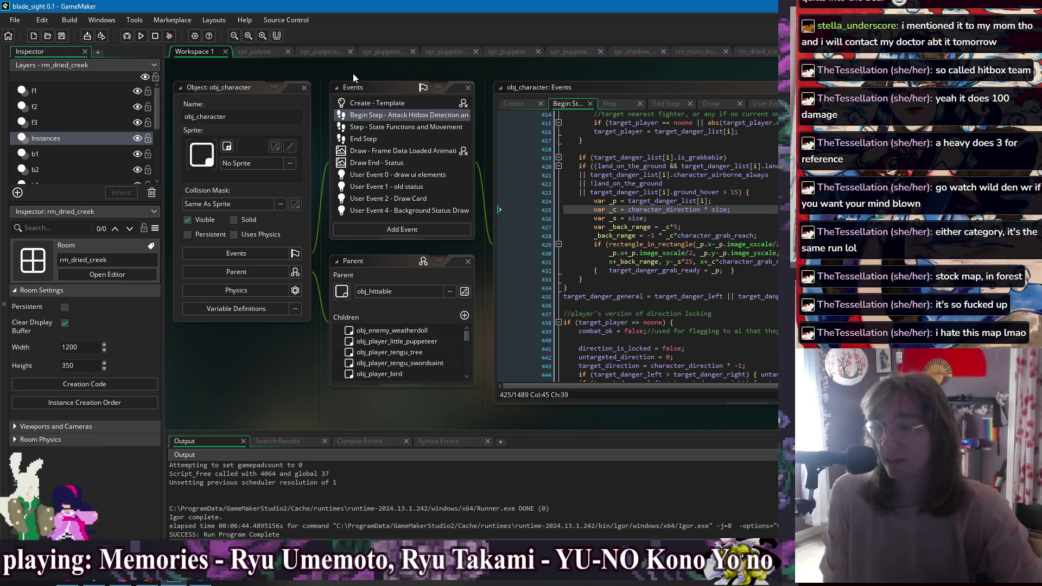
right_click(391, 64)
mouse_move(408, 81)
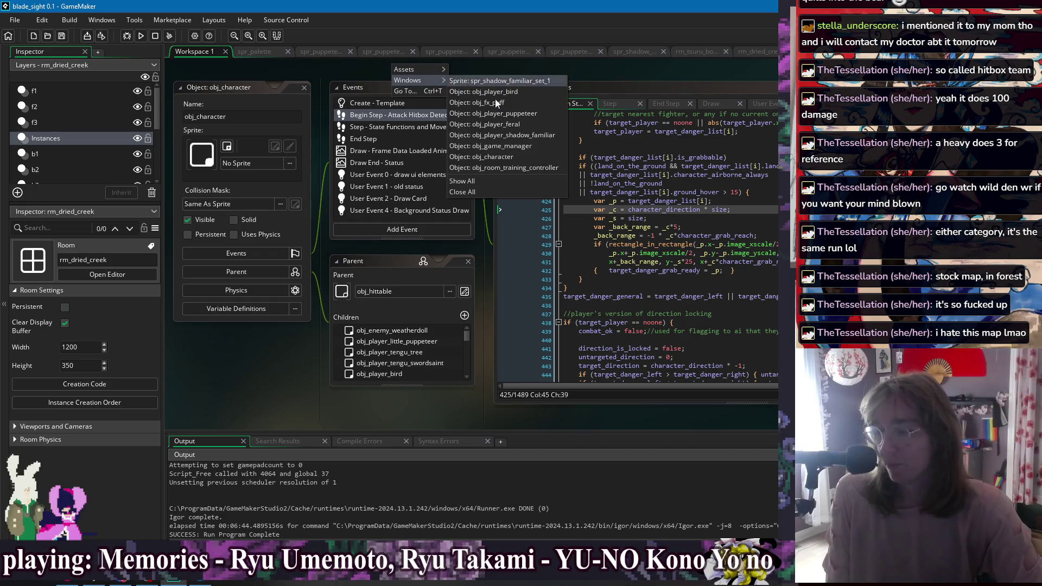
left_click(530, 124)
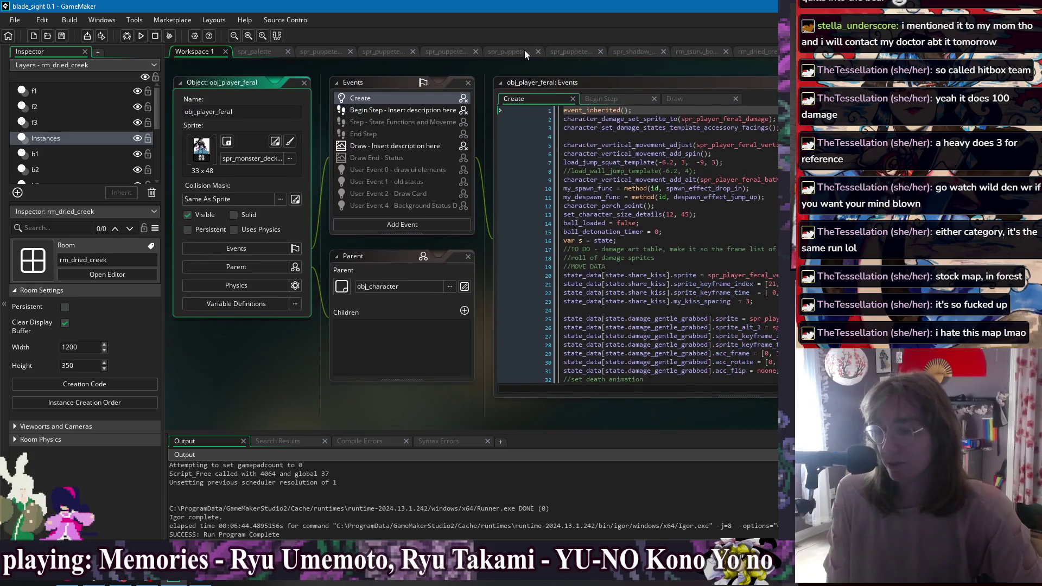
Step: Collapse the Inspector dock to give the obj_player_feral code more room
right_click(600, 70)
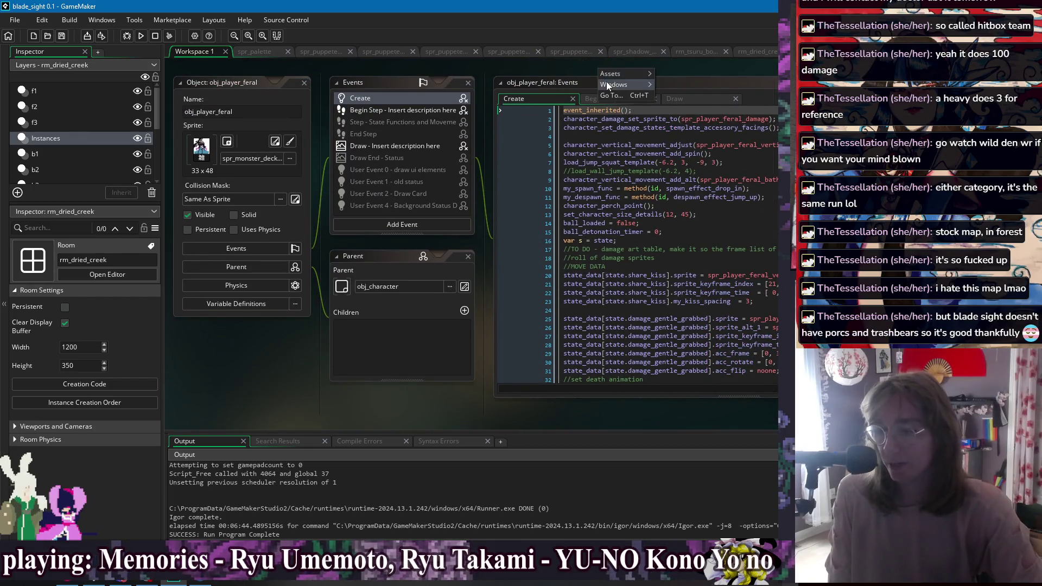
mouse_move(606, 81)
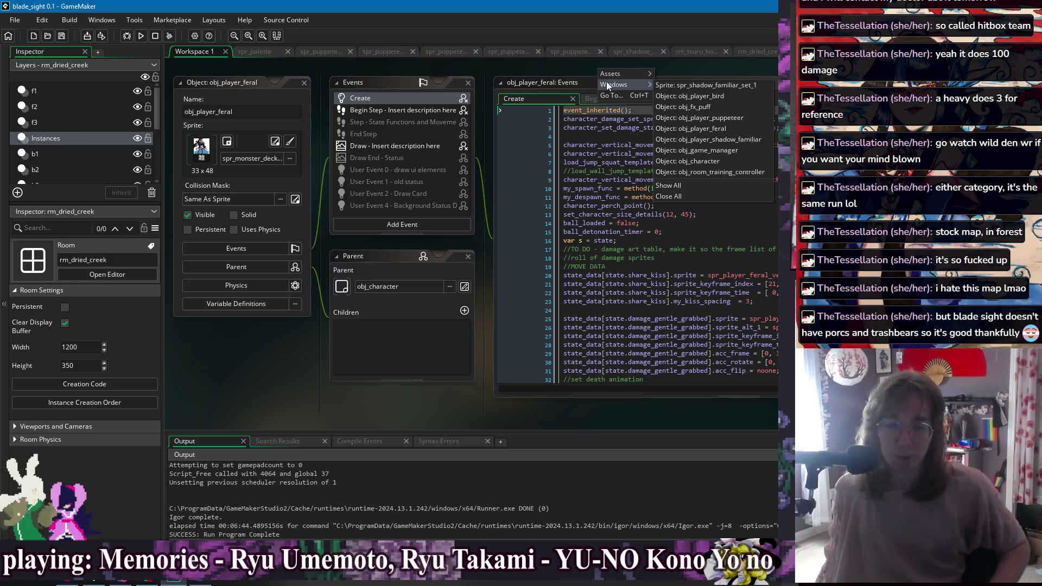
left_click(561, 63)
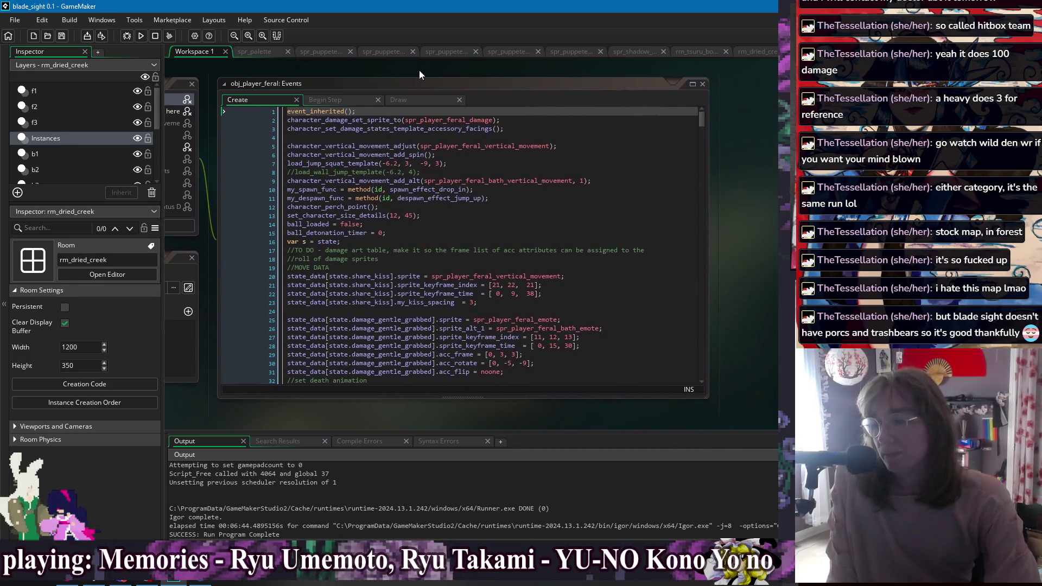
left_click(5, 98)
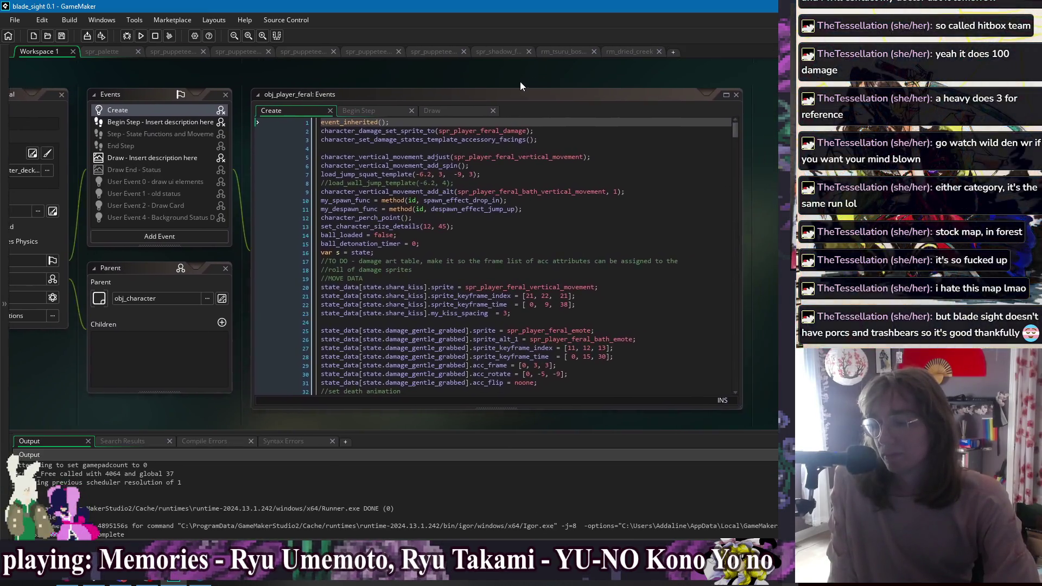
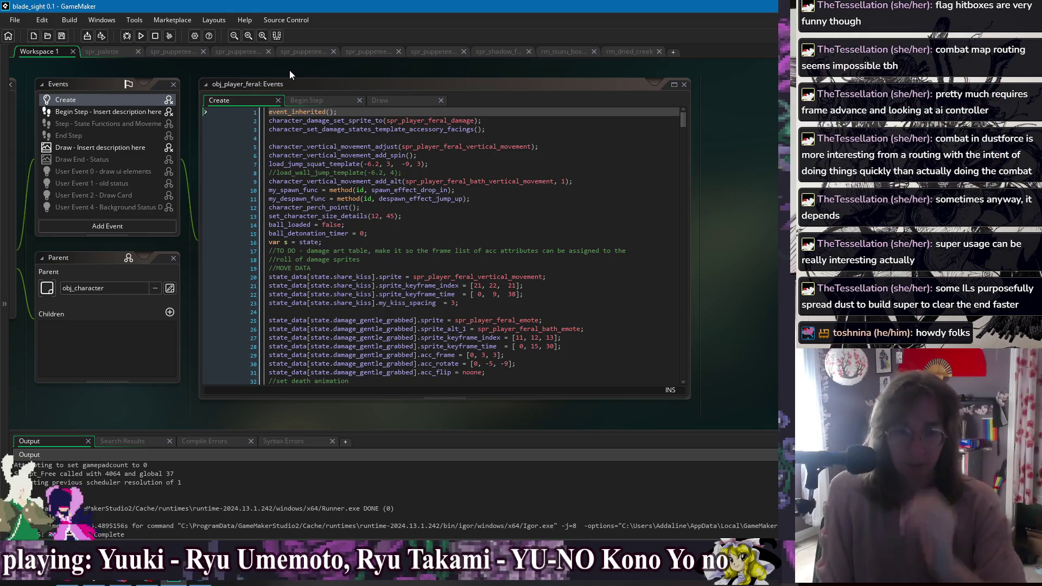
Step: Review the ball_loaded, ball_detonation_timer, damage_gentle_grabbed, my_despawn_func and var s = state lines
left_click(415, 226)
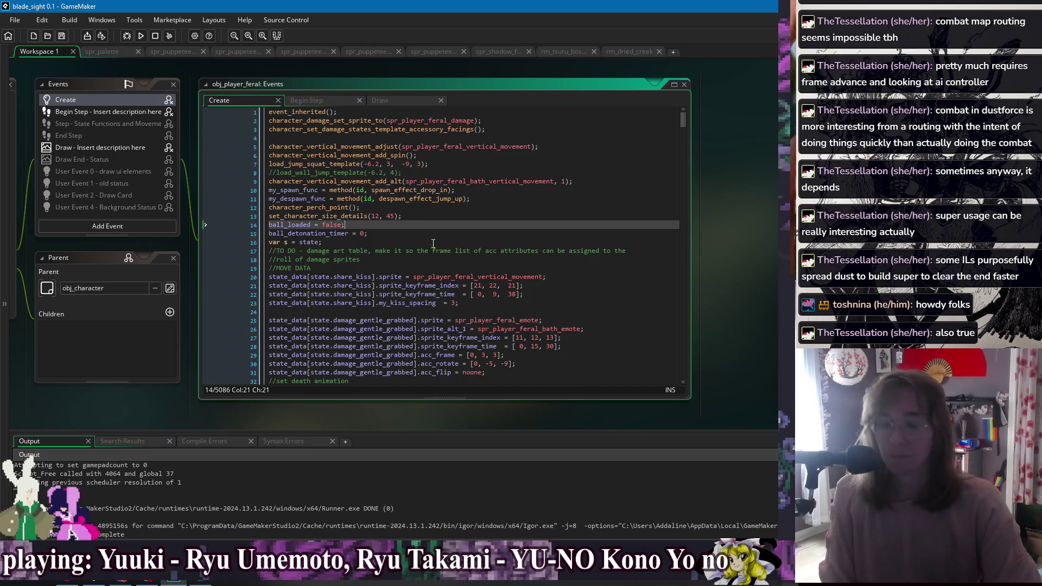
left_click(536, 235)
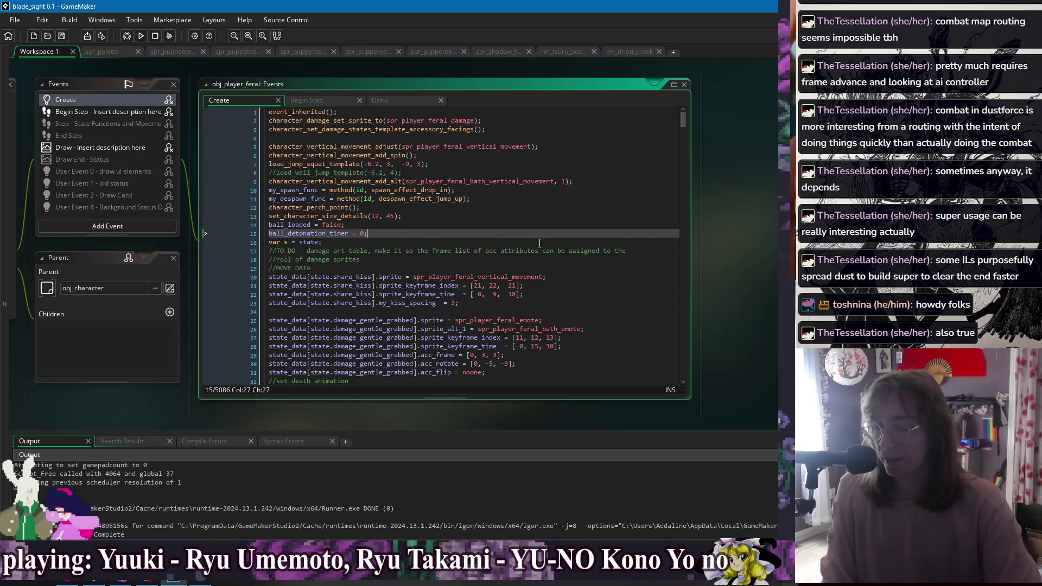
left_click(629, 345)
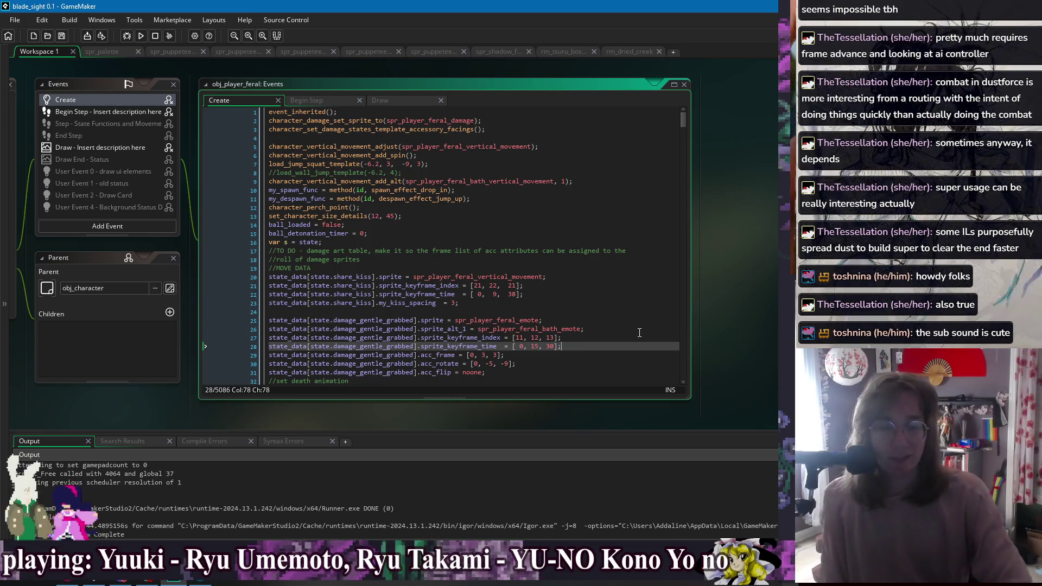
left_click(544, 230)
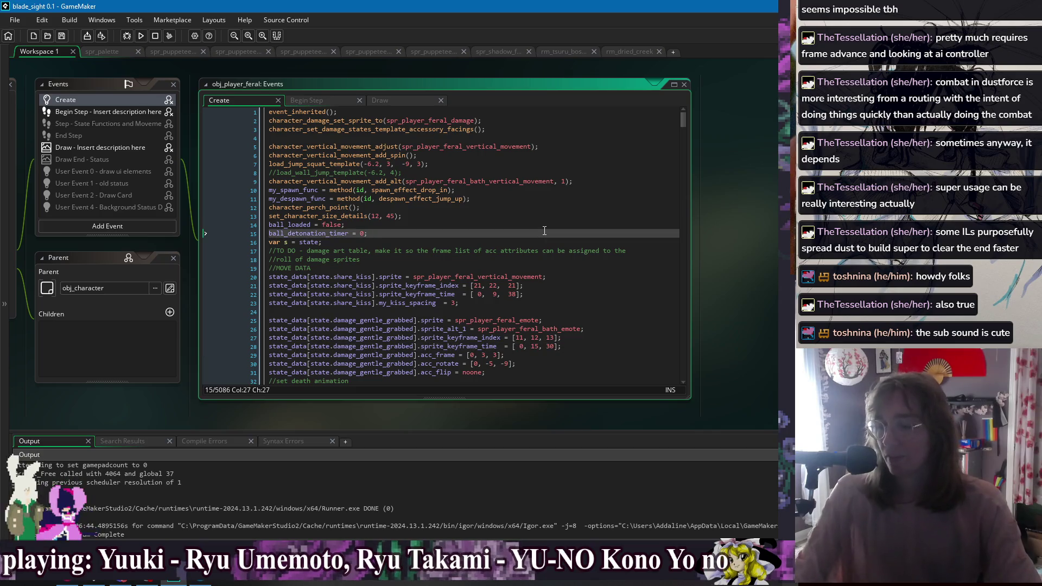
key("Up")
key("Up")
key("Up")
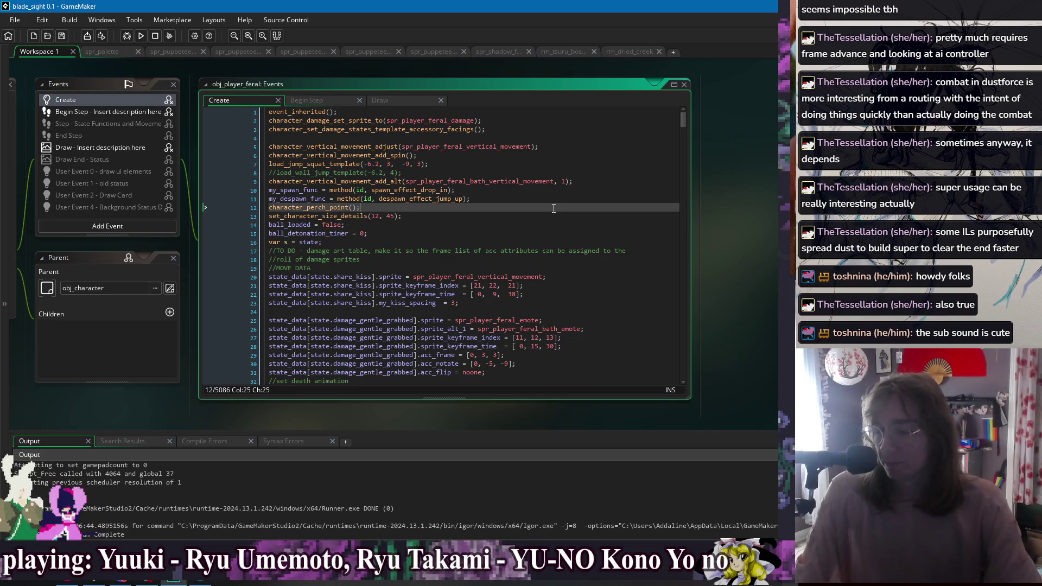
left_click(554, 202)
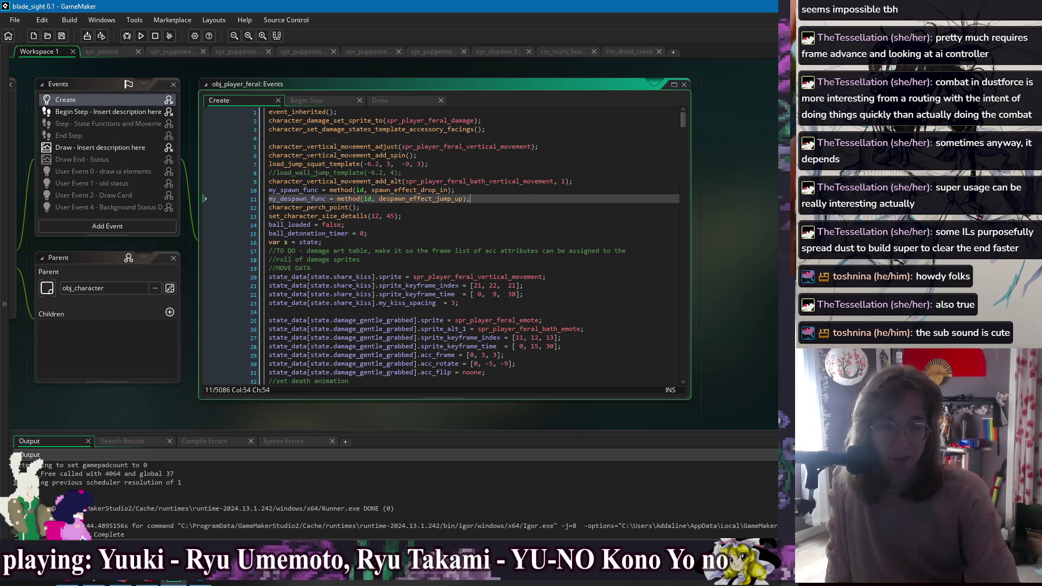
left_click(458, 235)
left_click(465, 243)
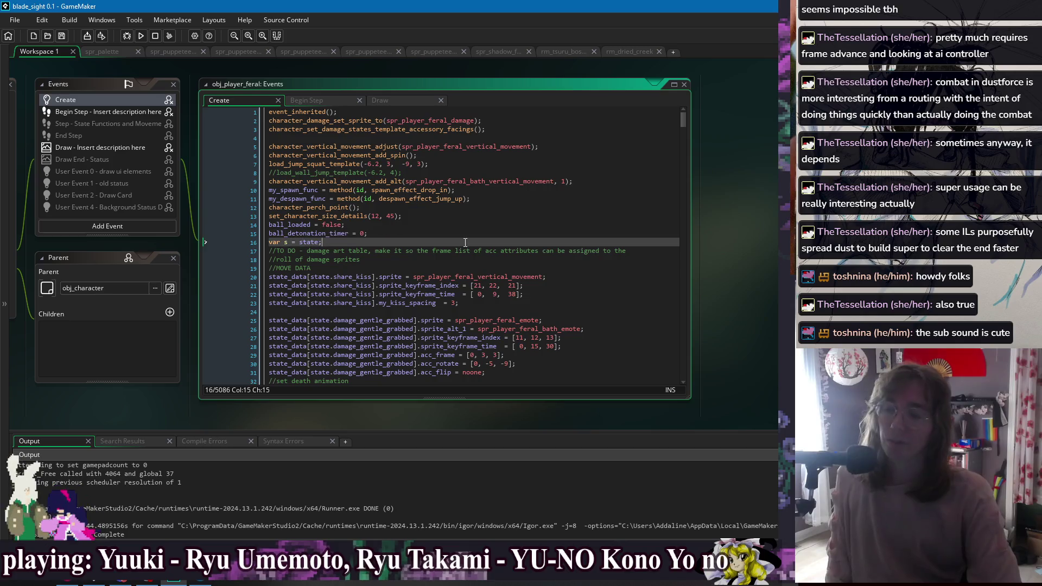
left_click(473, 230)
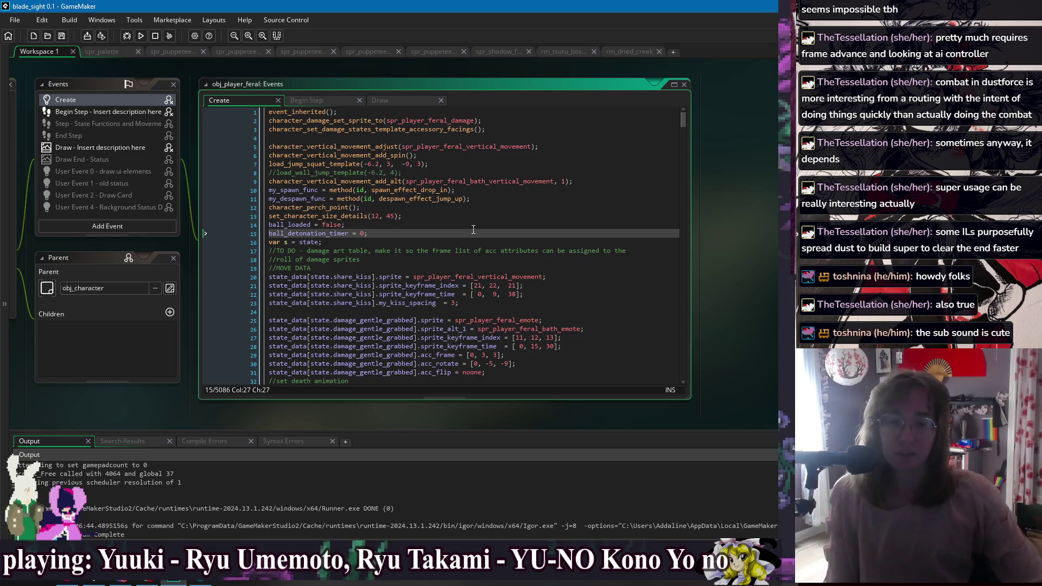
Step: Recheck the ball_loaded, my_despawn_func and share_kiss keyframe index lines down to blank line 24
left_click(494, 225)
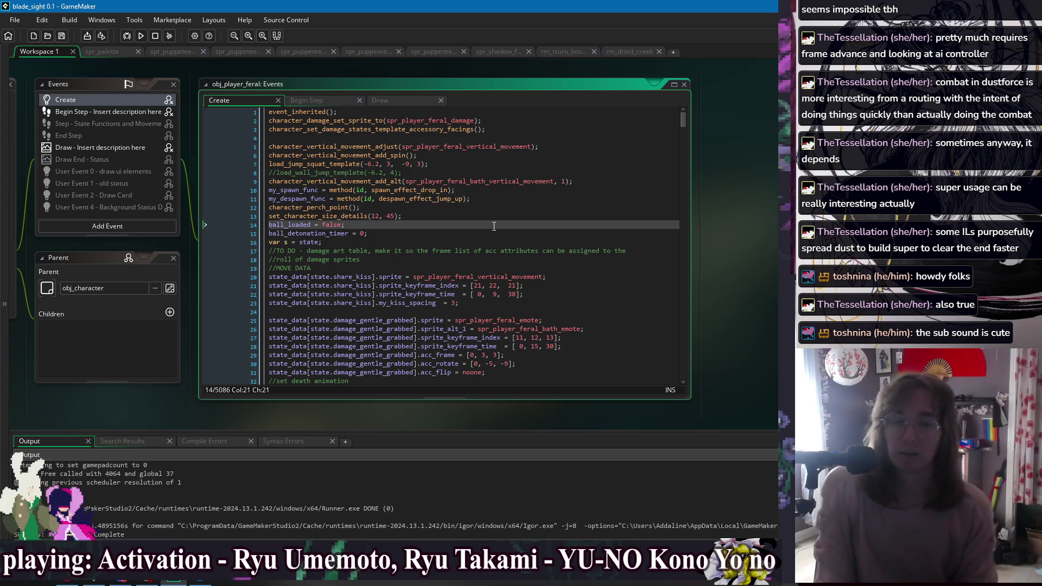
key("Down")
key("Up")
key("Up")
key("Up")
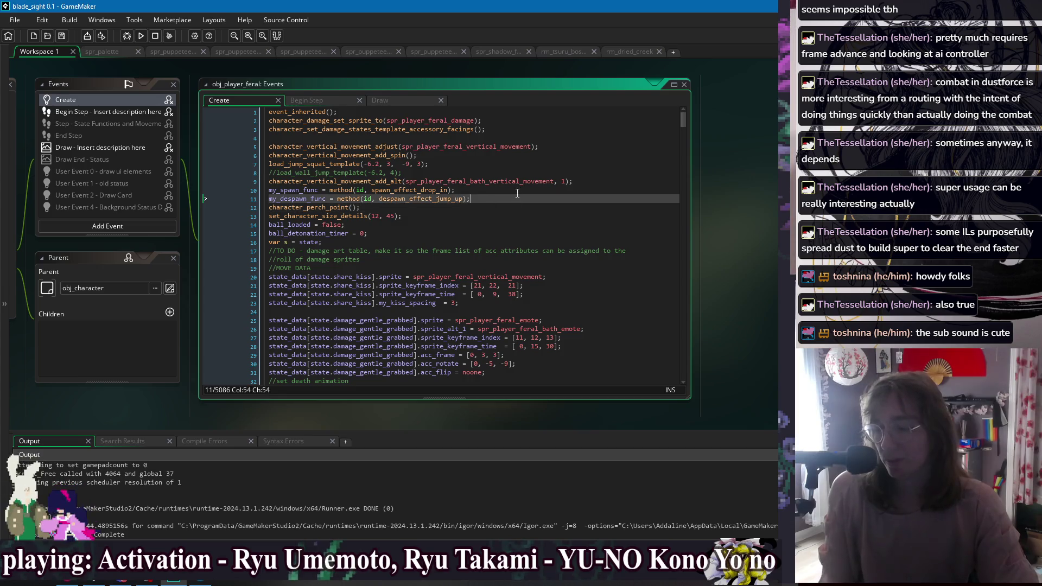
left_click(529, 286)
key("Down")
key("Down")
key("Down")
scroll(549, 300, "down", 7)
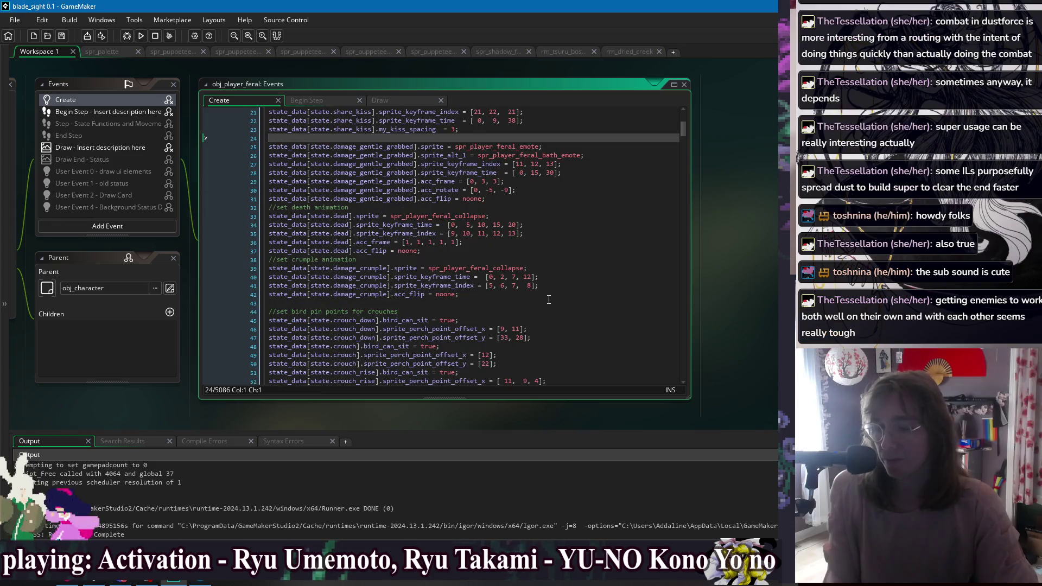
scroll(549, 300, "up", 4)
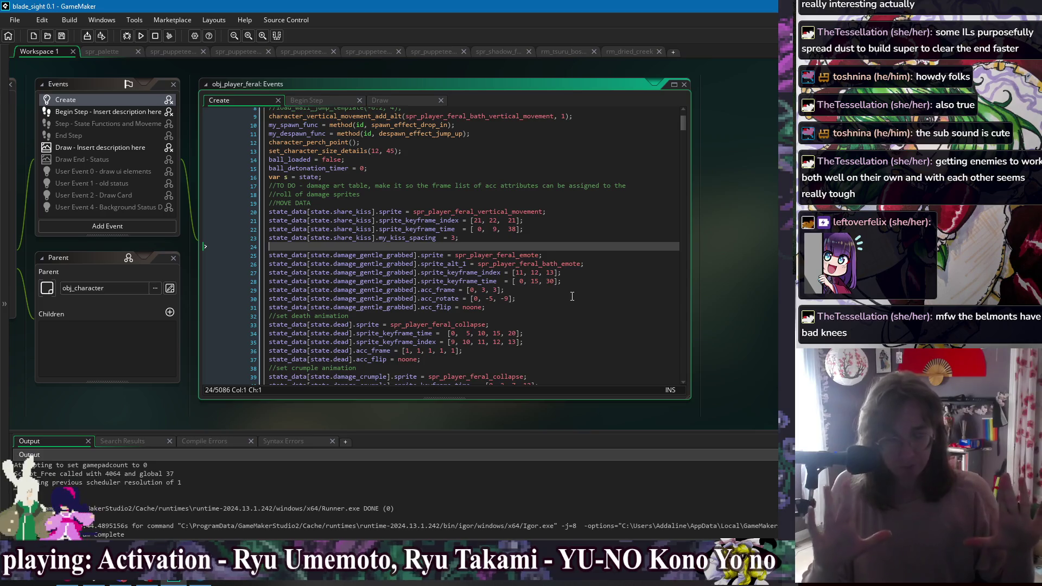
Step: Select the my_kiss_spacing line on line 23, then launch a test run of the game
triple_click(536, 237)
left_click(536, 247)
left_click(141, 36)
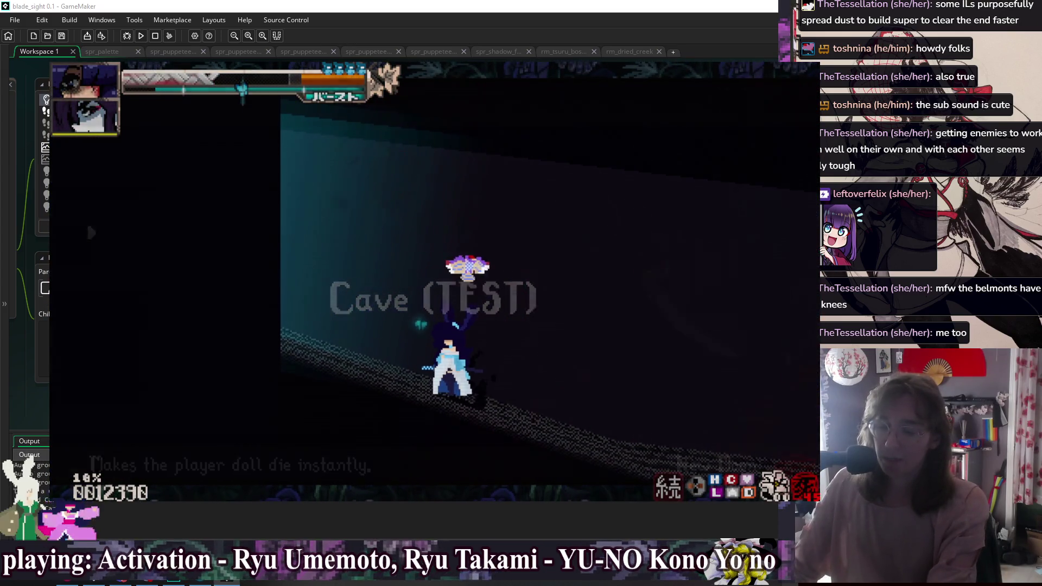
Step: Bring up the in-game Debug Options menu with F1 and move down its list
key("F1")
key("Down")
key("Down")
key("Down")
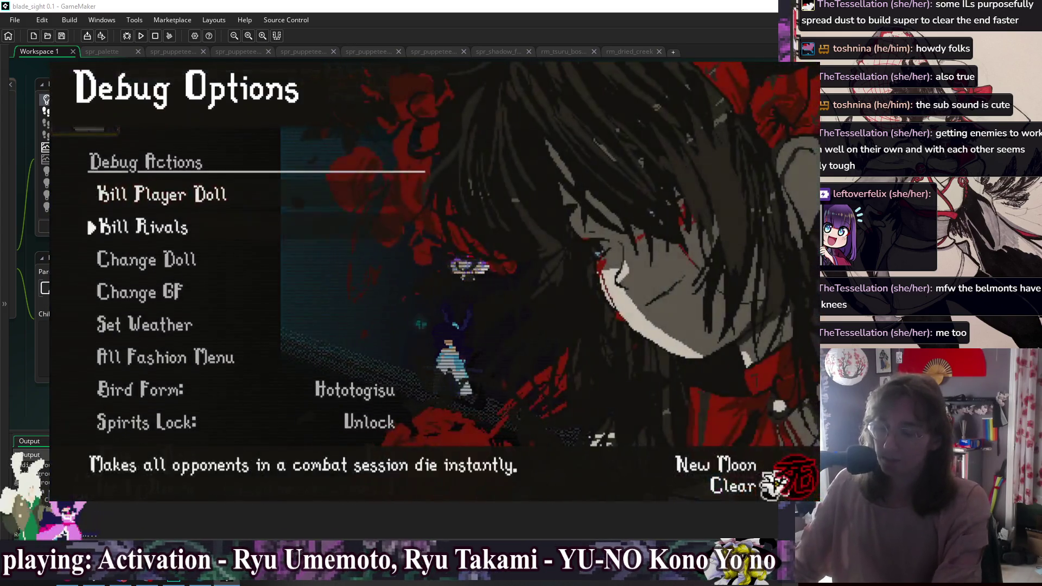
Step: Warp to rm_spider_hut_interior through the debug menu's room warp option to start a fight
key("Down")
key("Down")
key("Down")
key("Right")
key("Right")
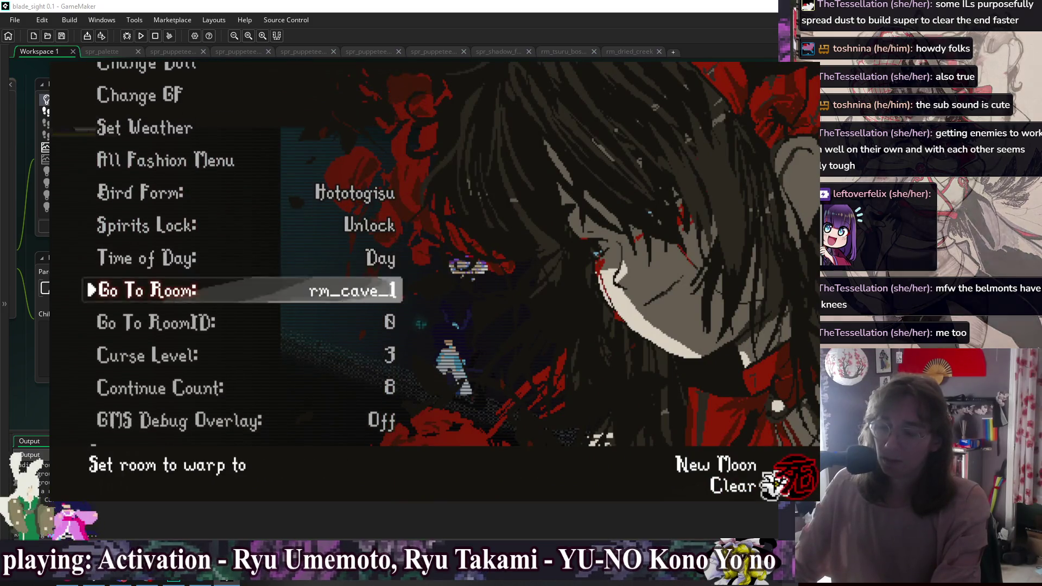
key("Right")
key("Right")
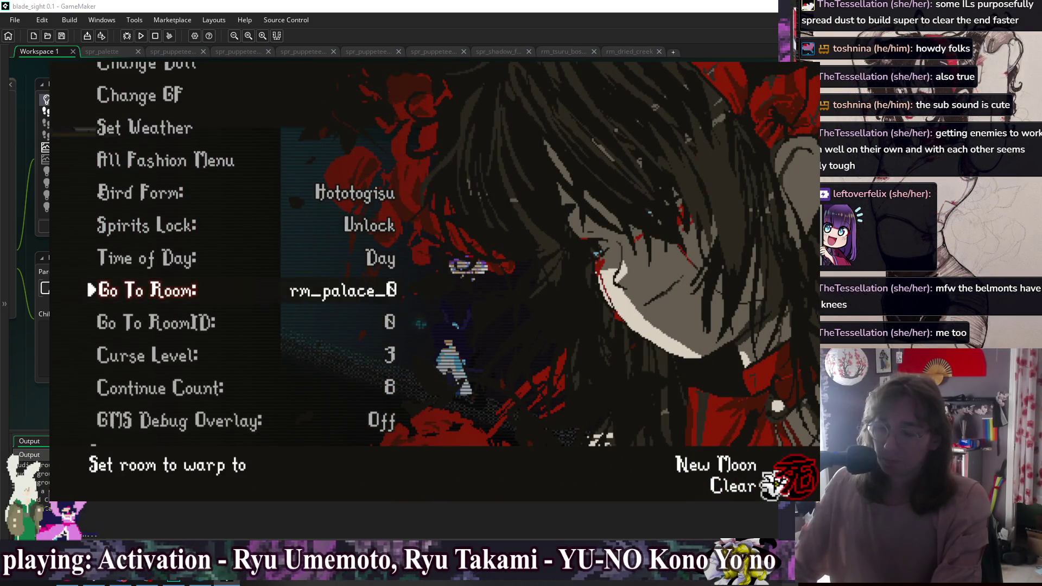
key("Right")
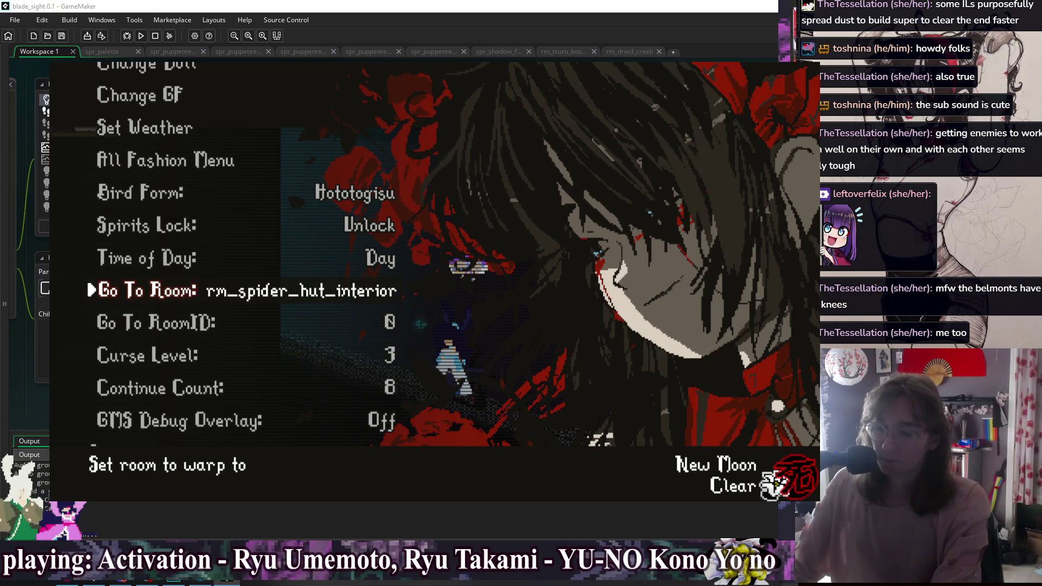
key("Return")
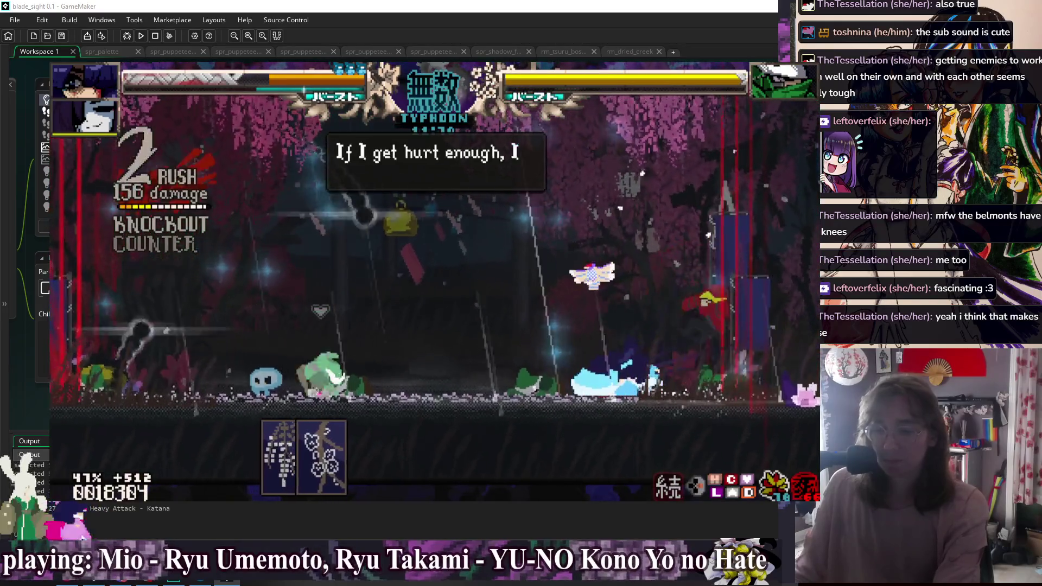
Step: Close the running game and place the cursor at the //MOVE DATA line in obj_player_feral's code
left_click(155, 36)
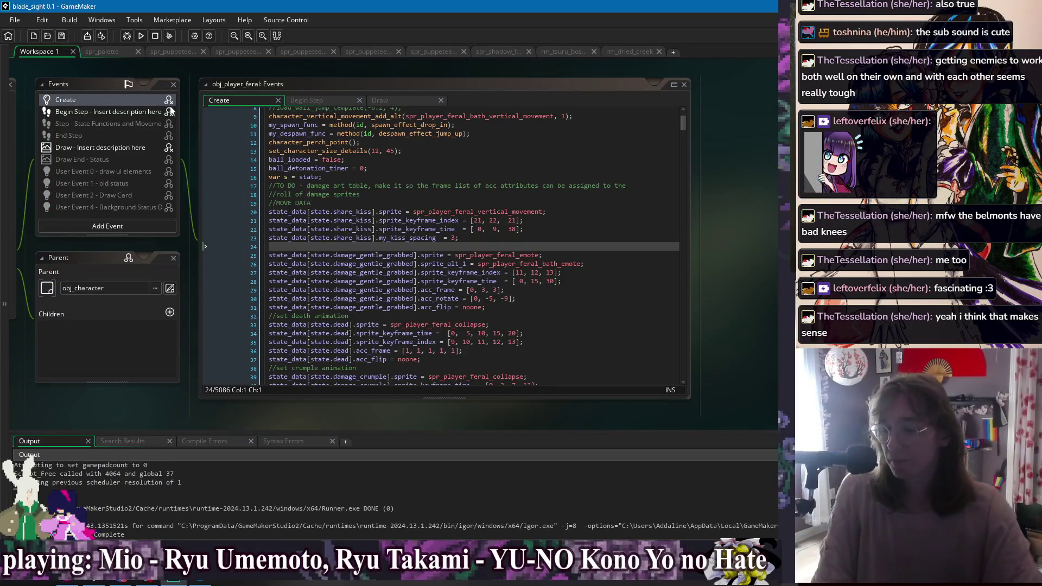
left_click(454, 229)
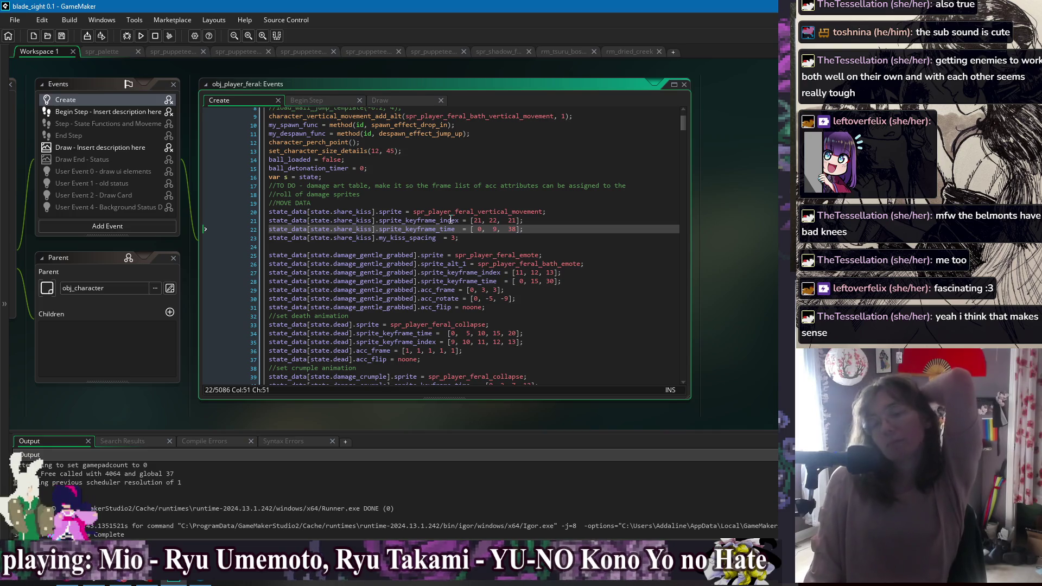
left_click(478, 195)
left_click(500, 175)
key("Down")
key("Down")
key("Down")
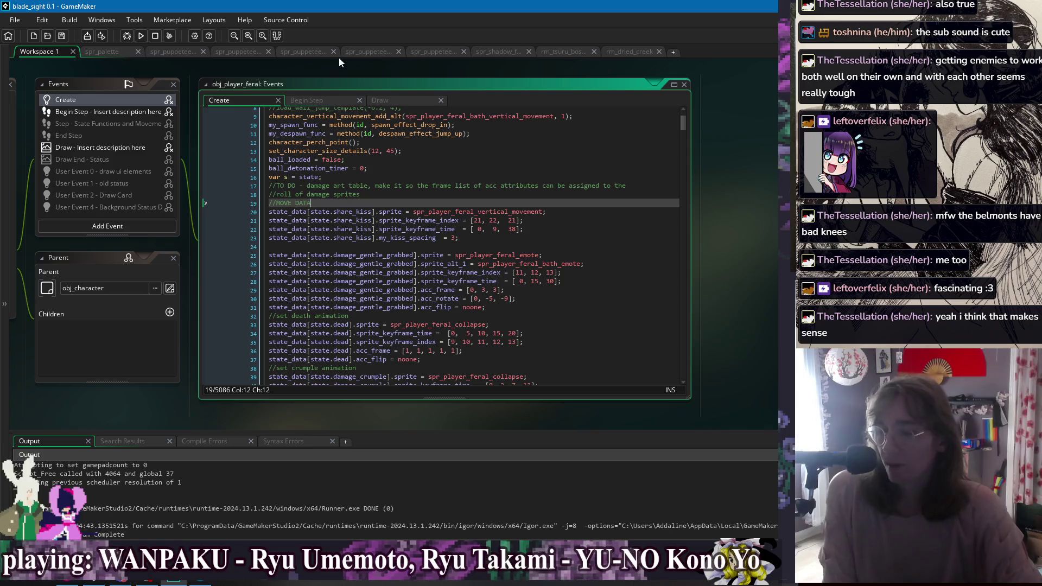
Step: Open the obj_player_feral object editor from the workspace's Windows list
right_click(343, 73)
mouse_move(375, 88)
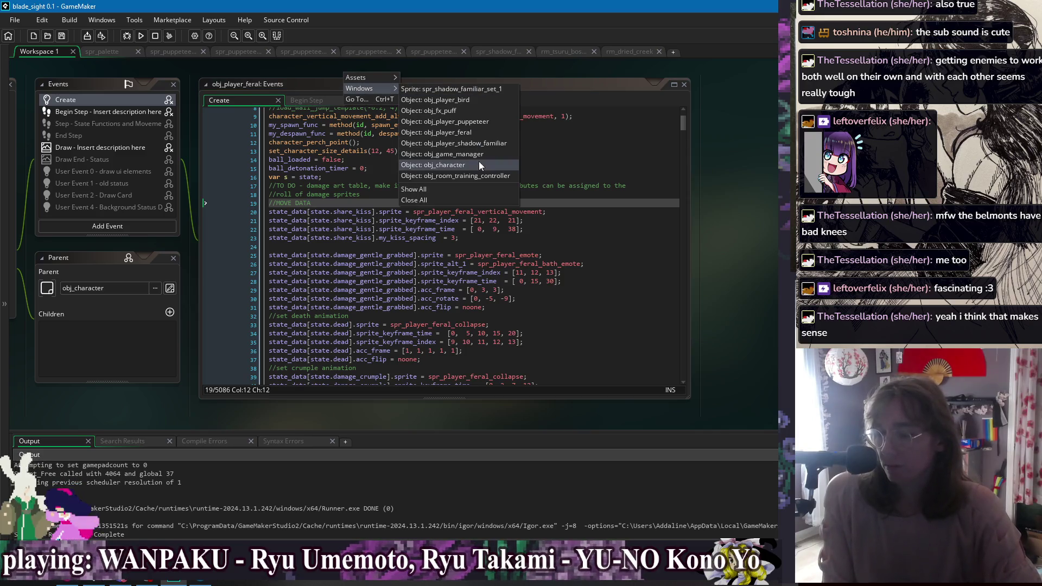
left_click(478, 131)
Step: Open obj_character's code from the Windows list, pan it left, then switch to Steam
right_click(440, 67)
mouse_move(453, 84)
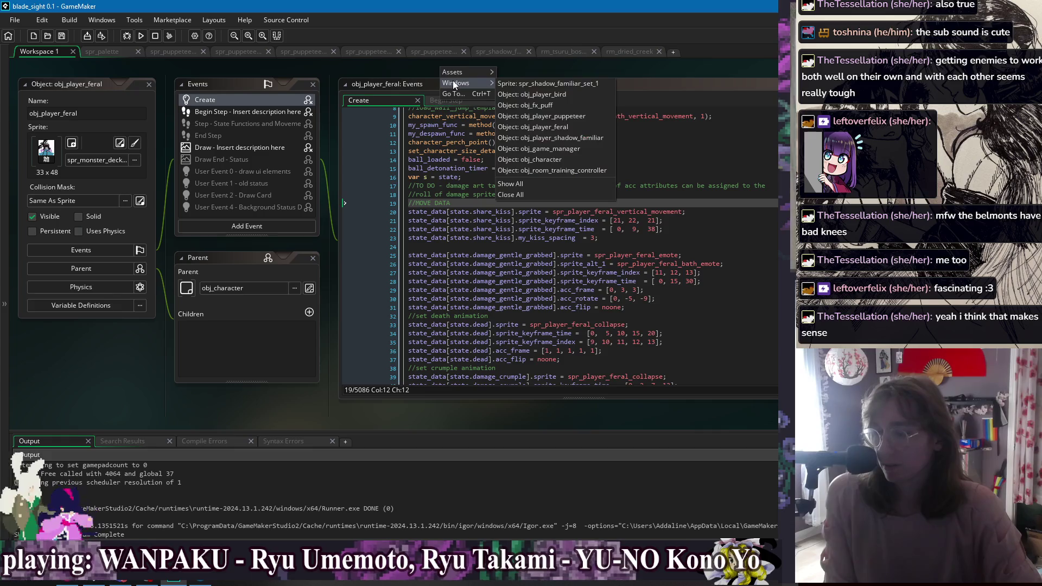
left_click(568, 161)
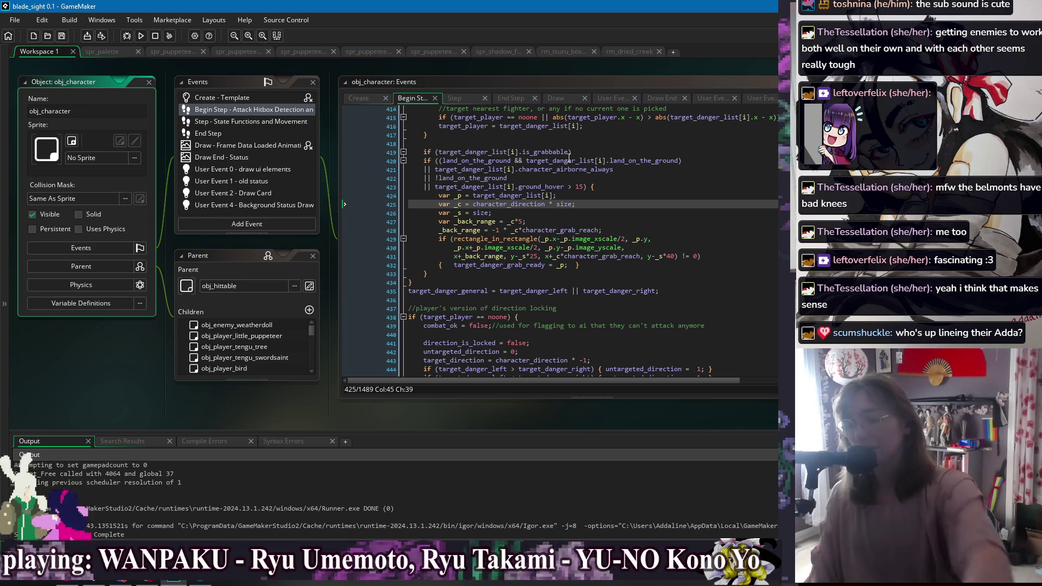
mouse_move(597, 70)
left_mouse_down()
mouse_move(450, 64)
mouse_move(411, 80)
mouse_move(447, 75)
left_mouse_up()
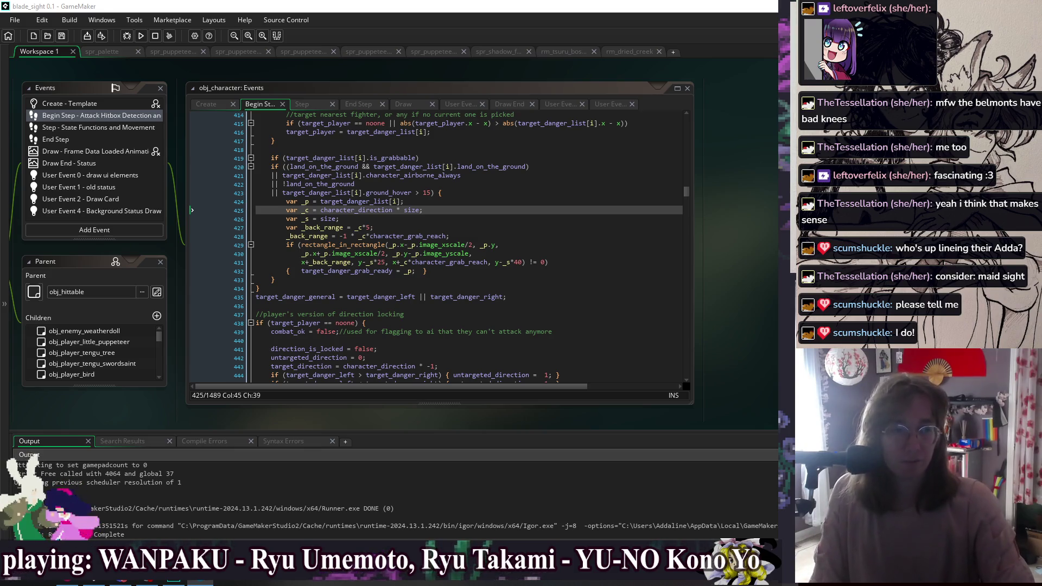
key("alt+Tab")
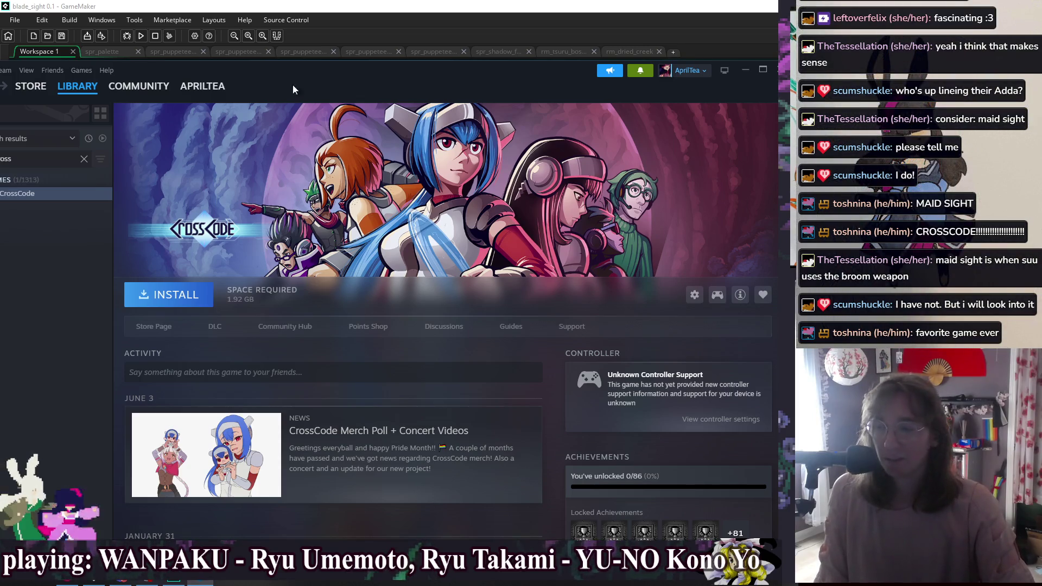
Step: Switch from Steam's CrossCode page back to the GameMaker code editor
key("alt+Tab")
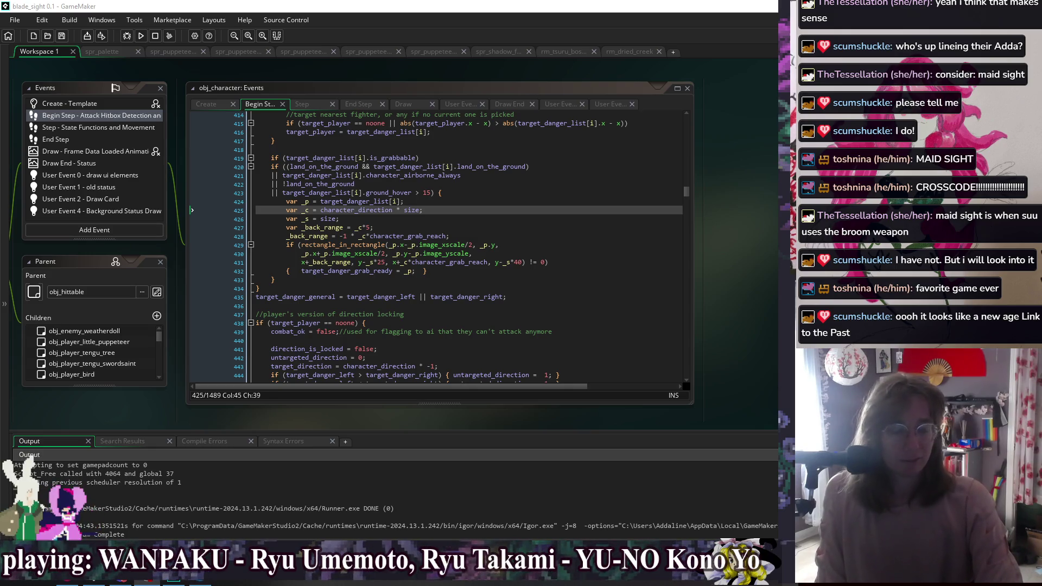
Step: Move to the end of the target_danger_general line, then switch to Steam's Hyper Light Drifter page and enlarge it
left_click(489, 203)
key("Down")
key("Down")
key("Down")
key("End")
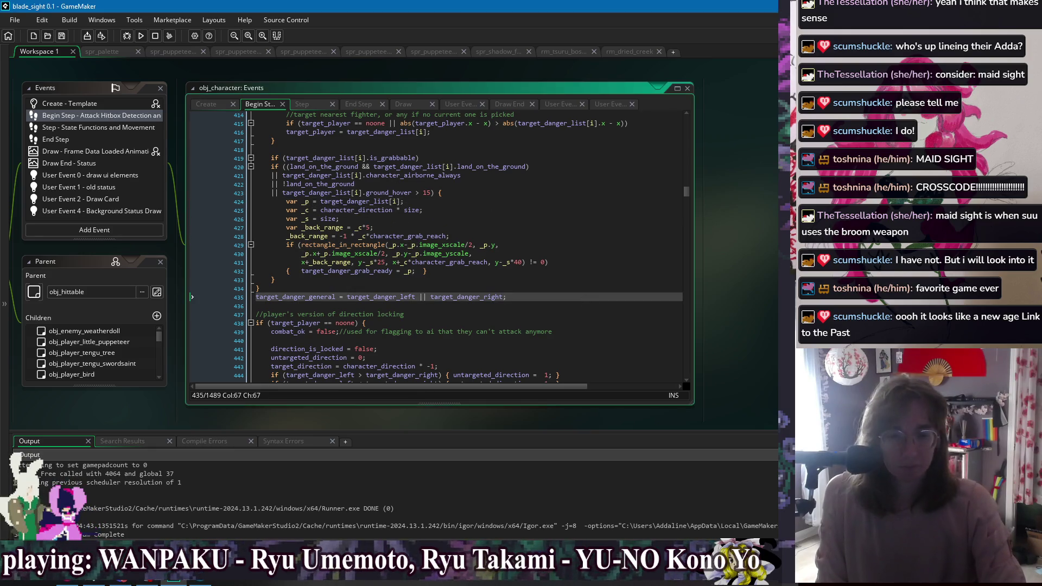
key("alt+Tab")
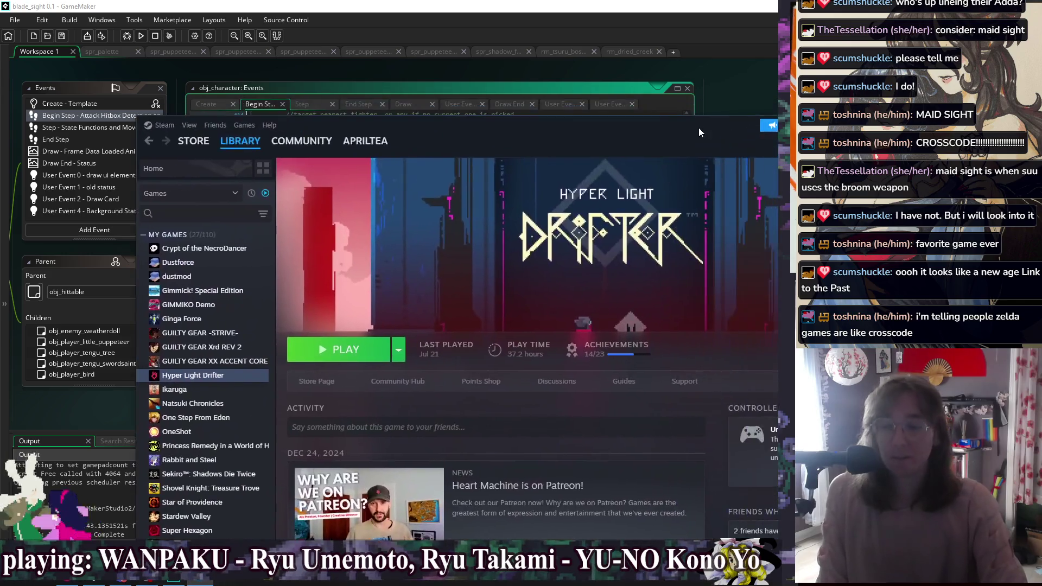
double_click(701, 140)
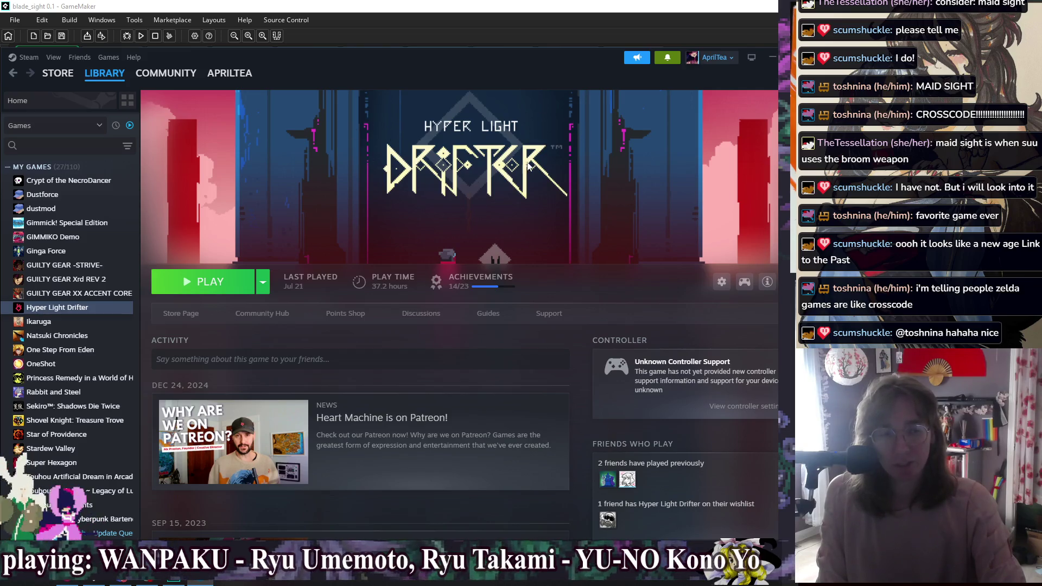
Step: Shrink the Steam window back and drag the Void Stranger library page over the editor
double_click(385, 61)
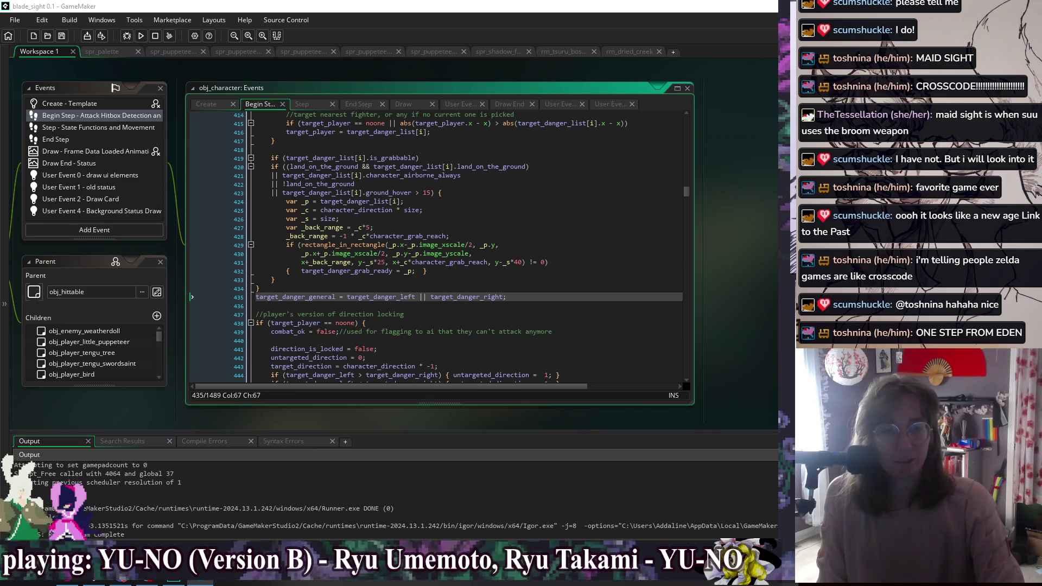
mouse_move(3, 70)
left_mouse_down()
mouse_move(395, 70)
mouse_move(624, 155)
mouse_move(170, 109)
mouse_move(303, 132)
left_mouse_up()
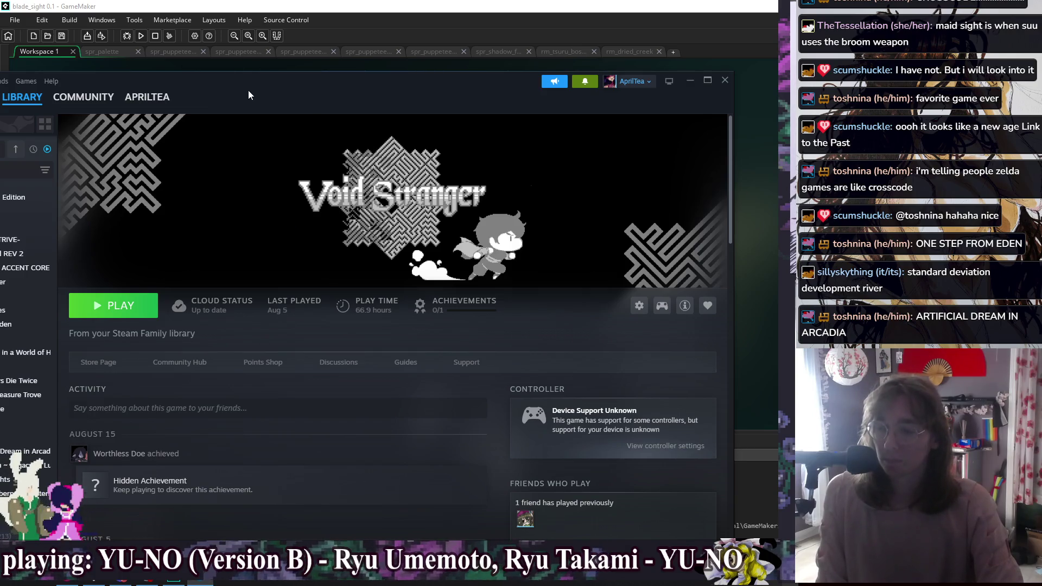
Step: Nudge the Steam Void Stranger window slightly to the right
left_click_drag(252, 89, 257, 89)
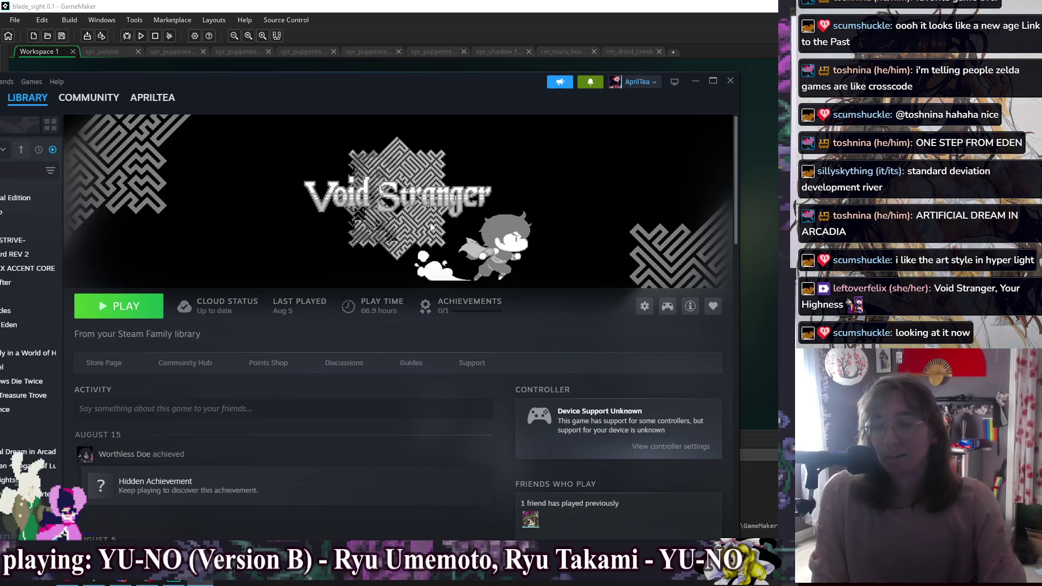
Step: Toggle to the code editor and back to Steam, then move the window up and left
key("alt+Tab")
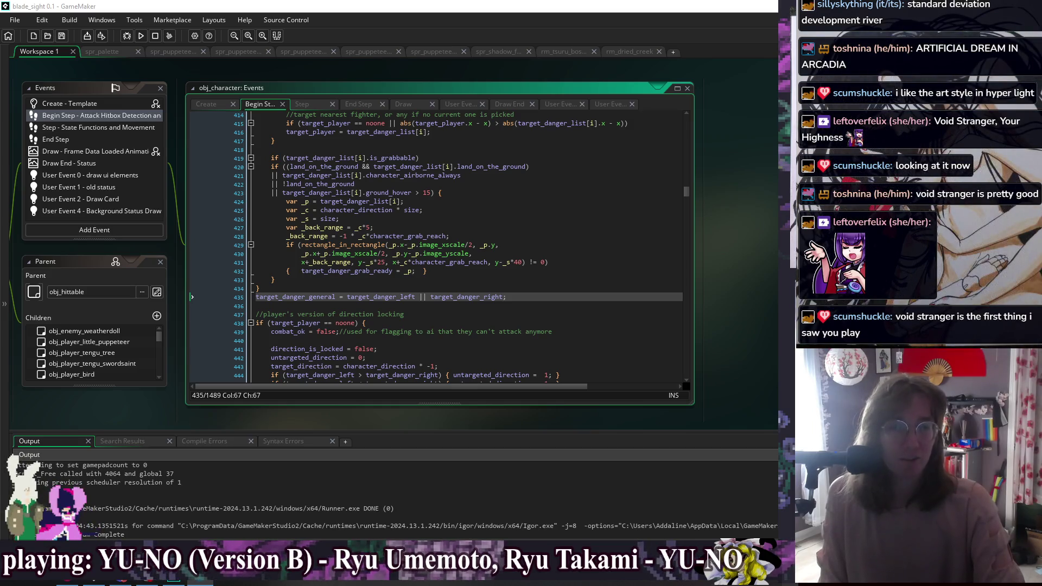
key("alt+Tab")
mouse_move(475, 90)
left_mouse_down()
mouse_move(424, 95)
mouse_move(402, 51)
left_mouse_up()
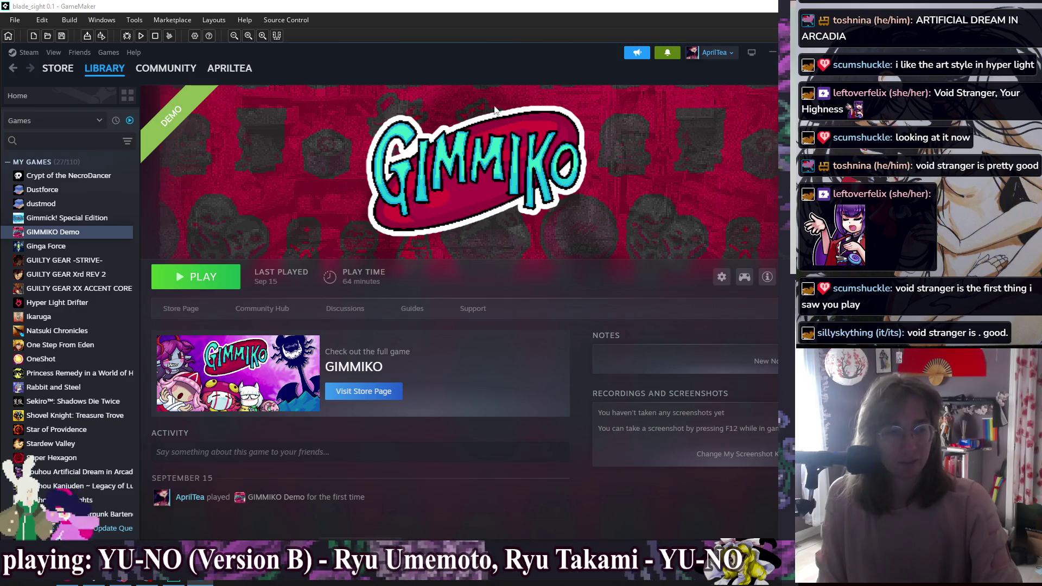
Step: Minimize the Steam library window so Star of Providence runs over GameMaker
left_click(391, 42)
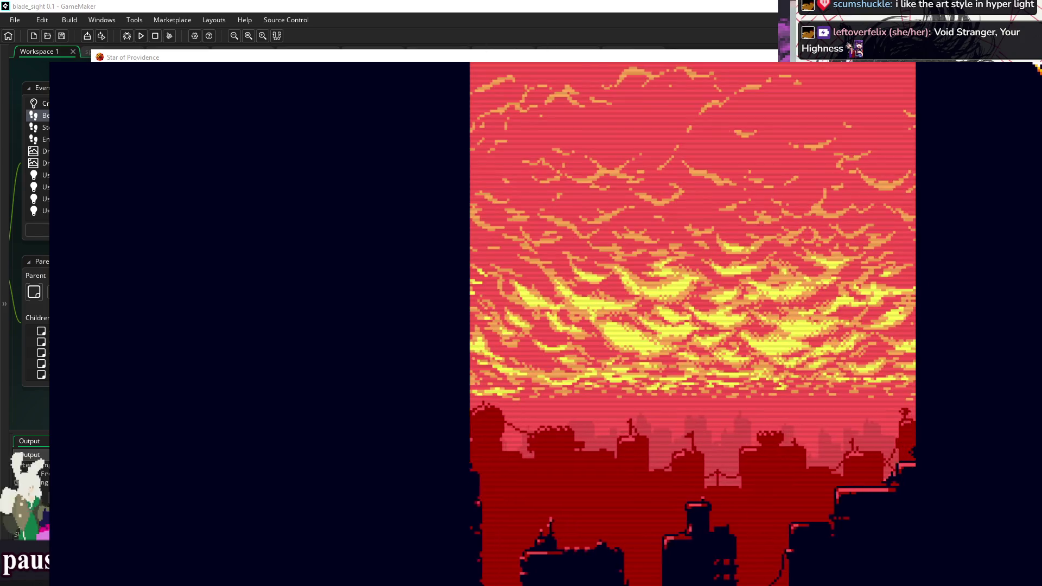
Step: Skip the intro and lower the video resolution from 1600 x 900 to 1024 x 768
mouse_move(454, 56)
left_mouse_down()
mouse_move(374, 27)
mouse_move(398, 35)
mouse_move(396, 20)
left_mouse_up()
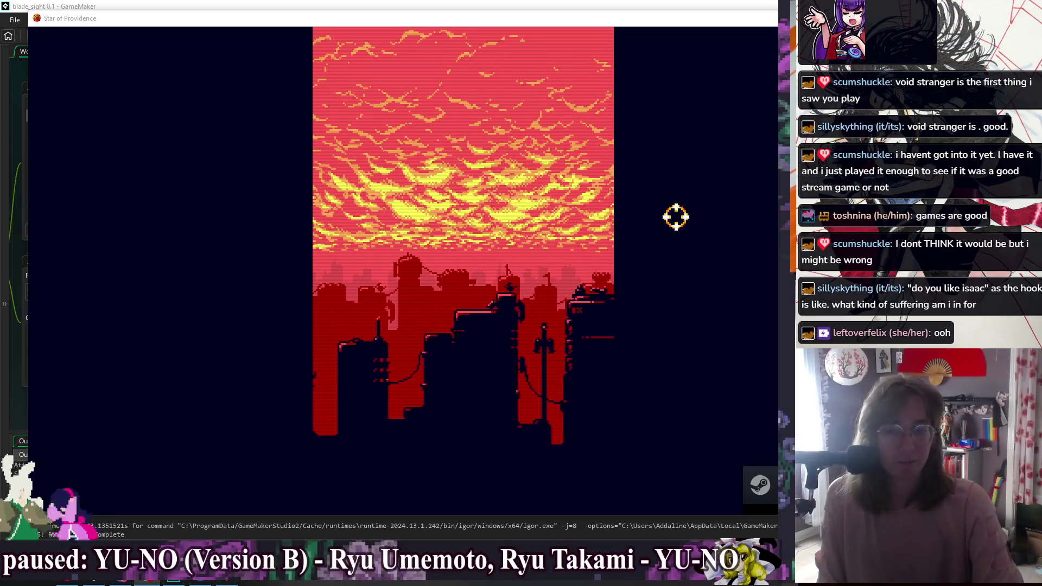
left_click(562, 221)
left_click(491, 410)
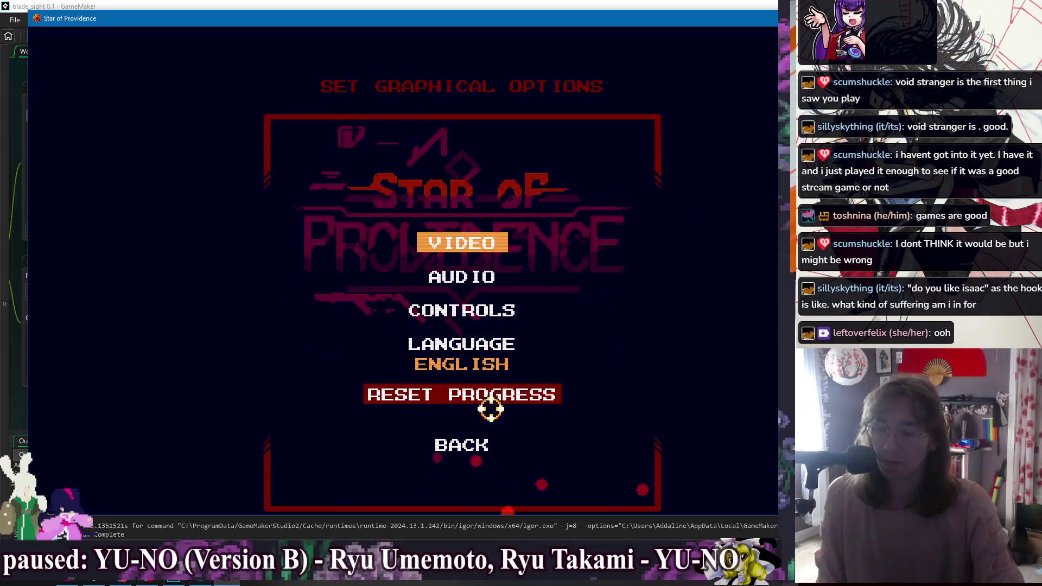
left_click(481, 255)
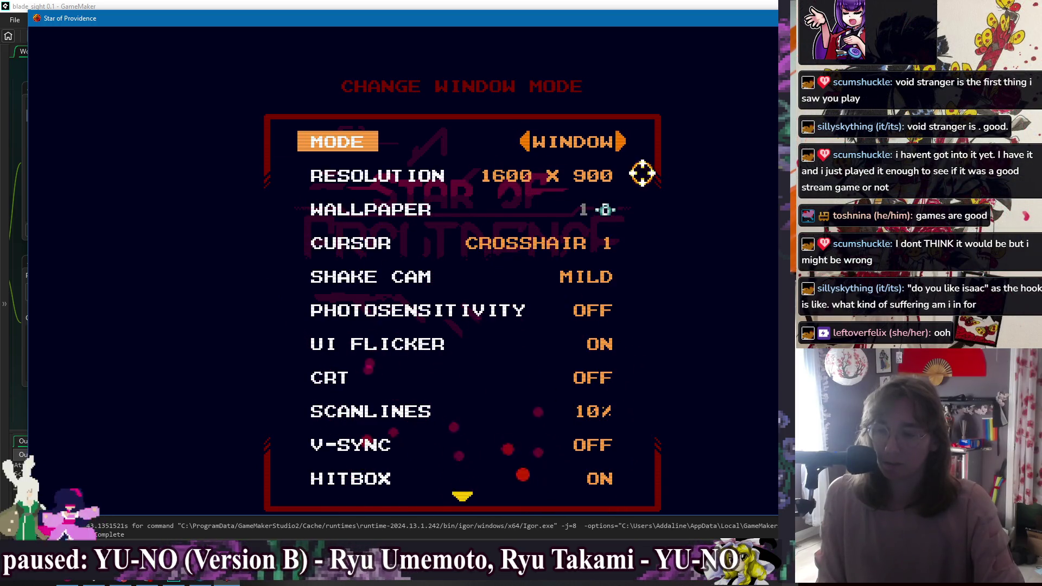
left_click(472, 175)
left_click(533, 196)
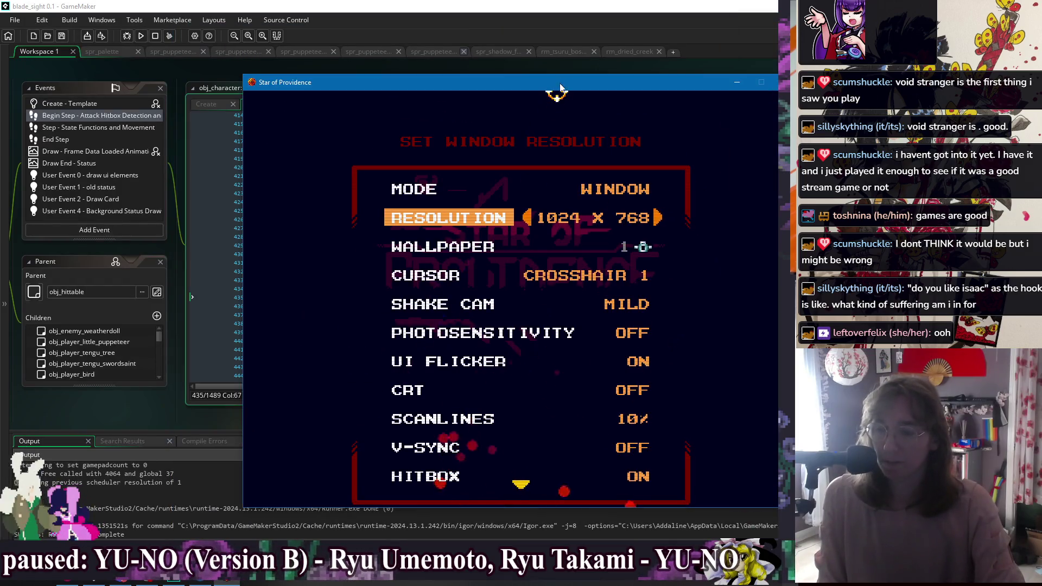
Step: Reposition the shrunken game window and back out of the video settings toward the title menu
mouse_move(559, 91)
left_mouse_down()
mouse_move(461, 56)
mouse_move(486, 55)
left_mouse_up()
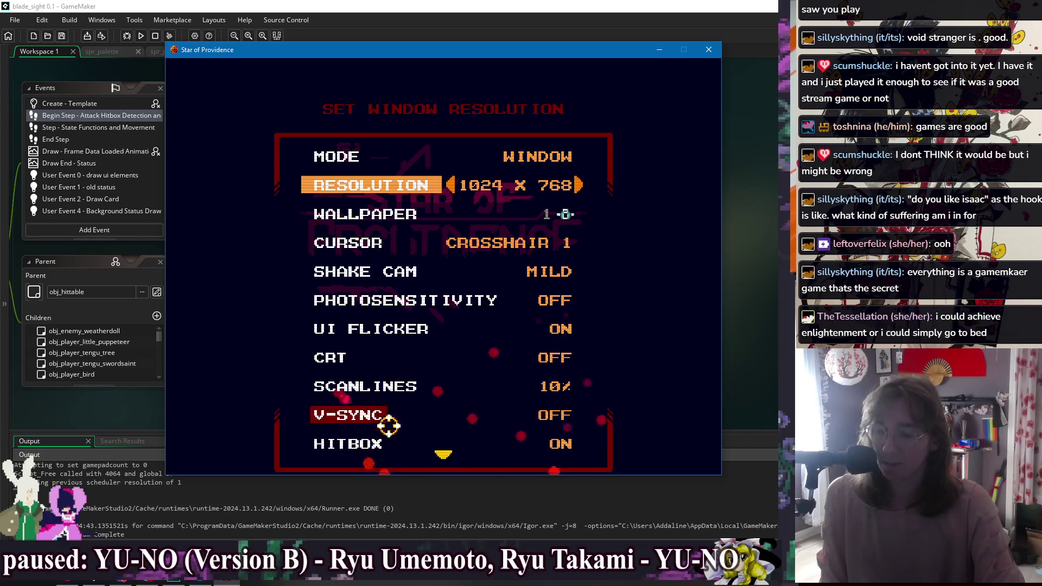
scroll(451, 354, "down", 2)
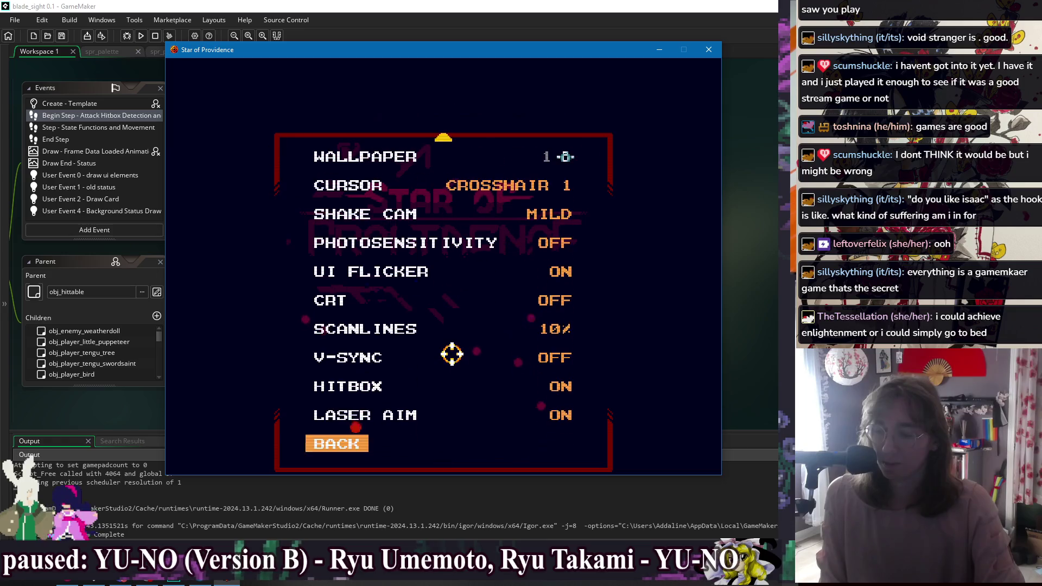
scroll(352, 439, "up", 1)
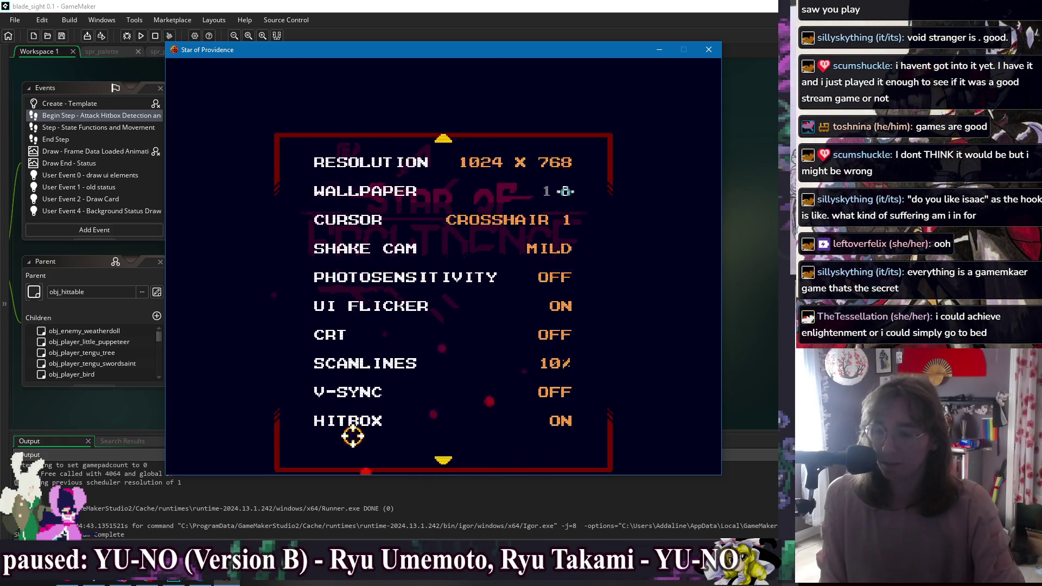
scroll(353, 437, "up", 1)
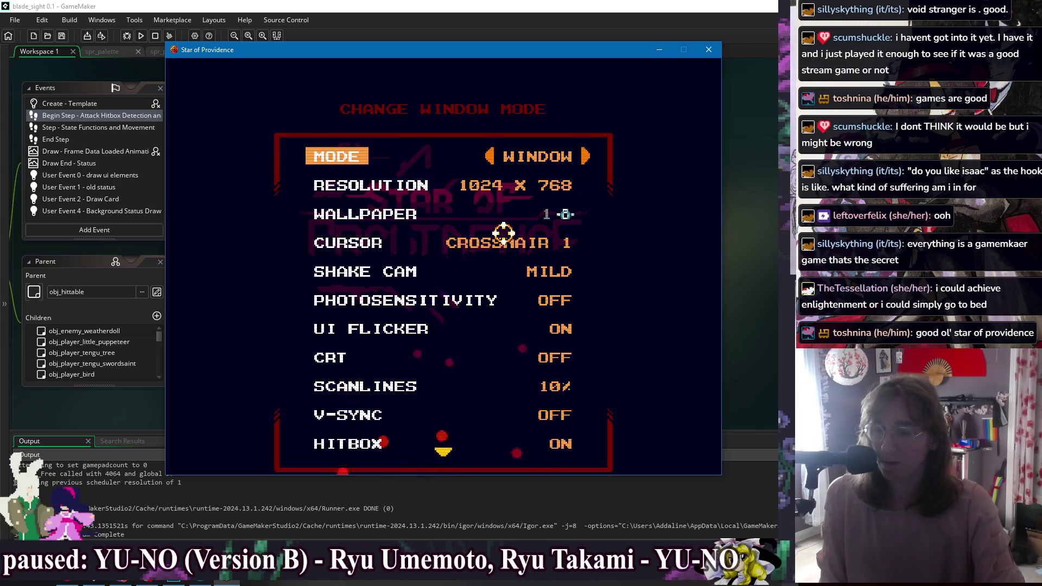
left_click(337, 442)
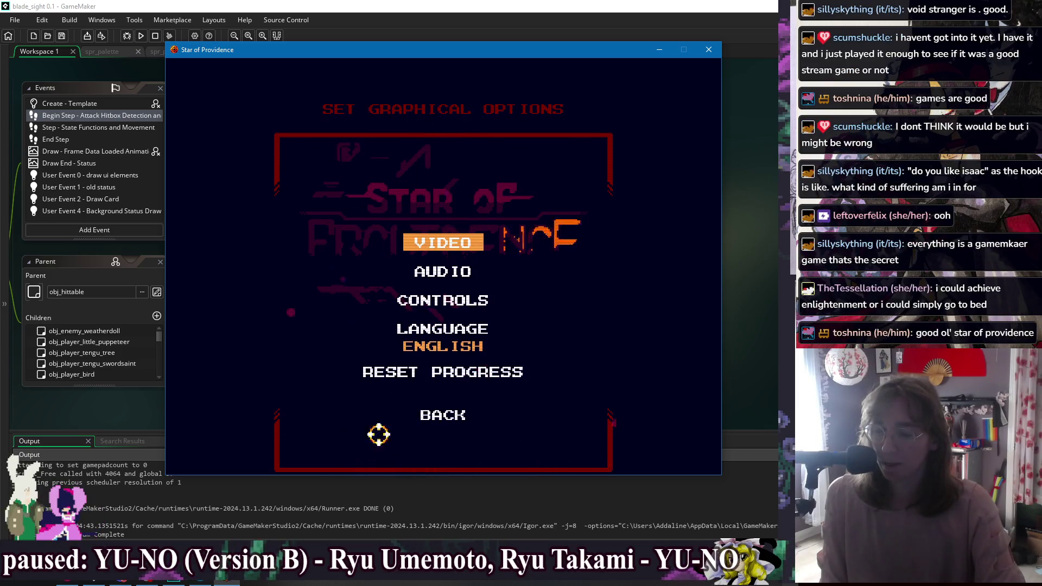
left_click(453, 413)
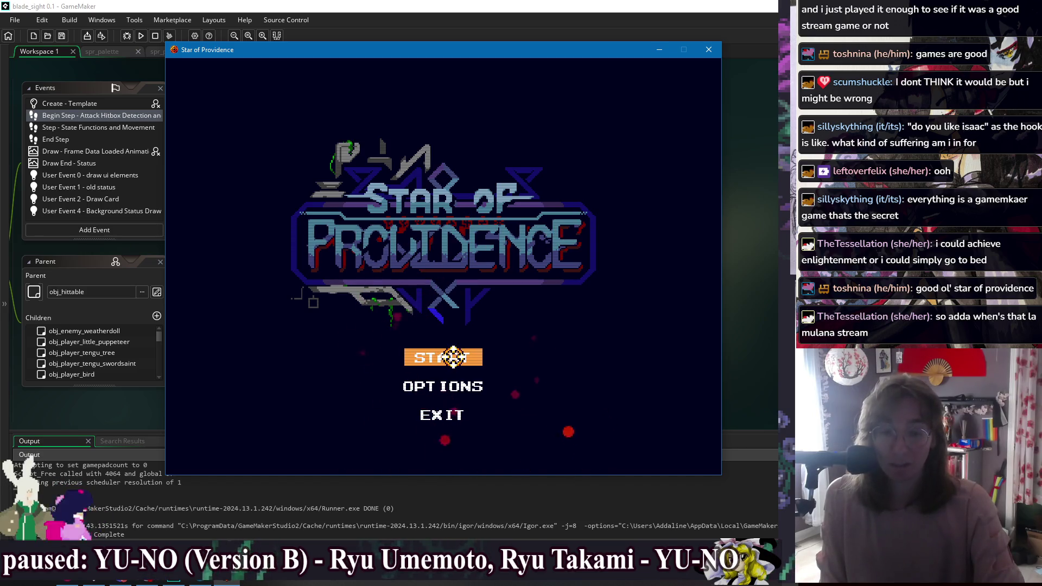
Step: Start the game, walk to the shopkeeper, and browse the shop to the Trial I item
left_click(453, 356)
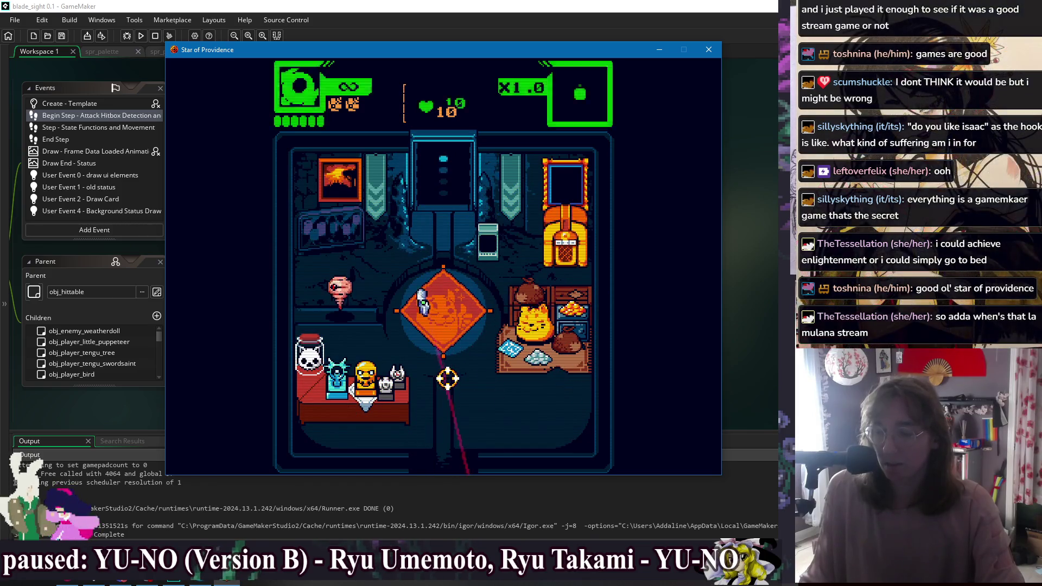
key("d")
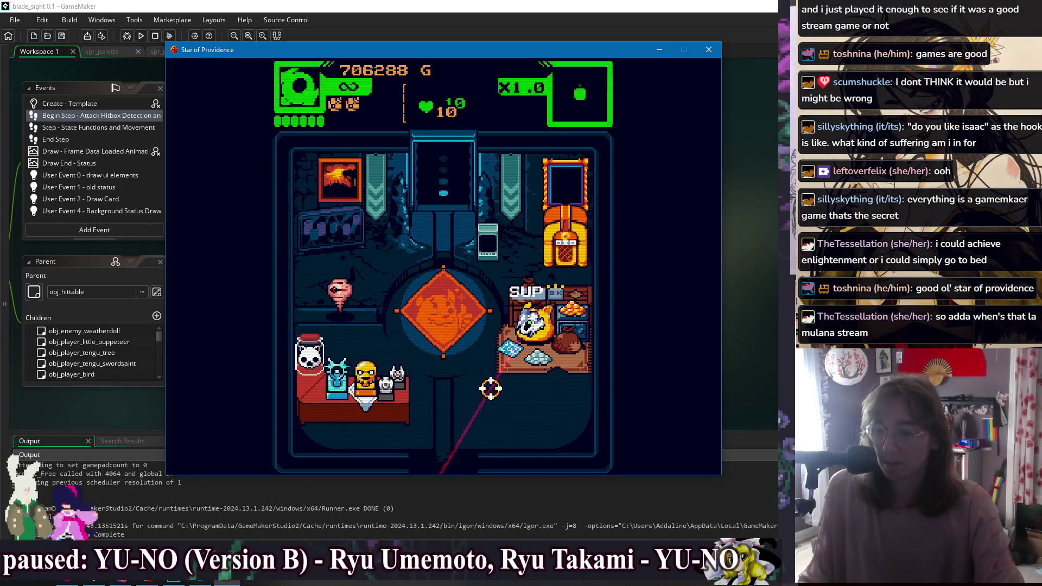
left_click(588, 343)
key("s")
key("d")
key("d")
key("s")
key("s")
key("s")
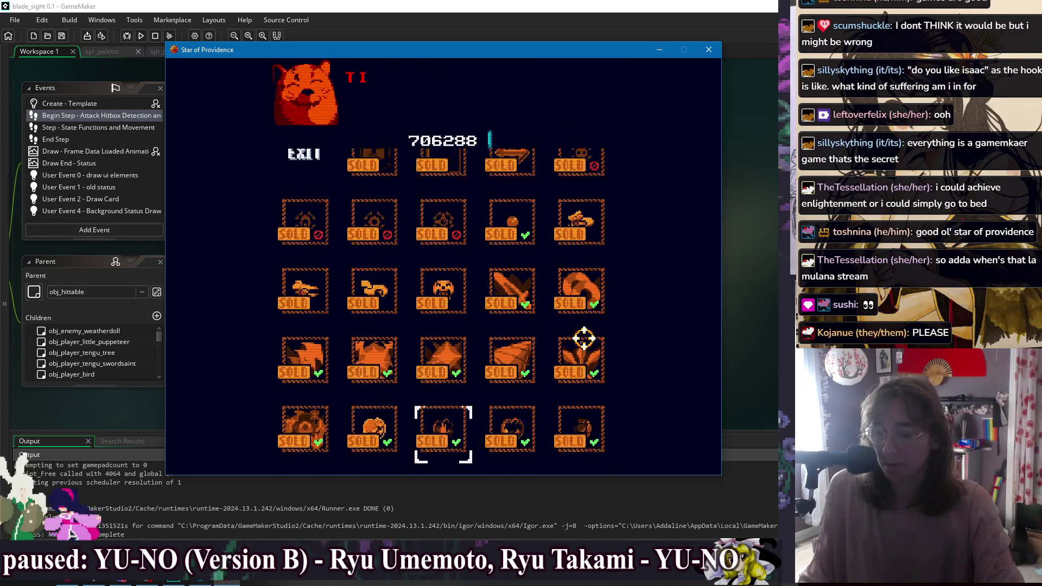
key("s")
key("d")
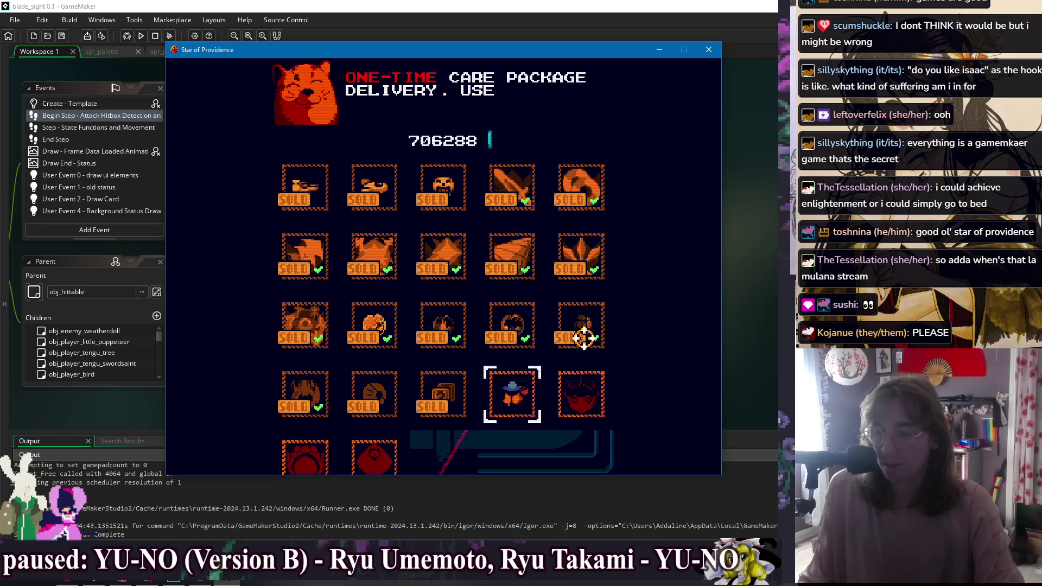
key("d")
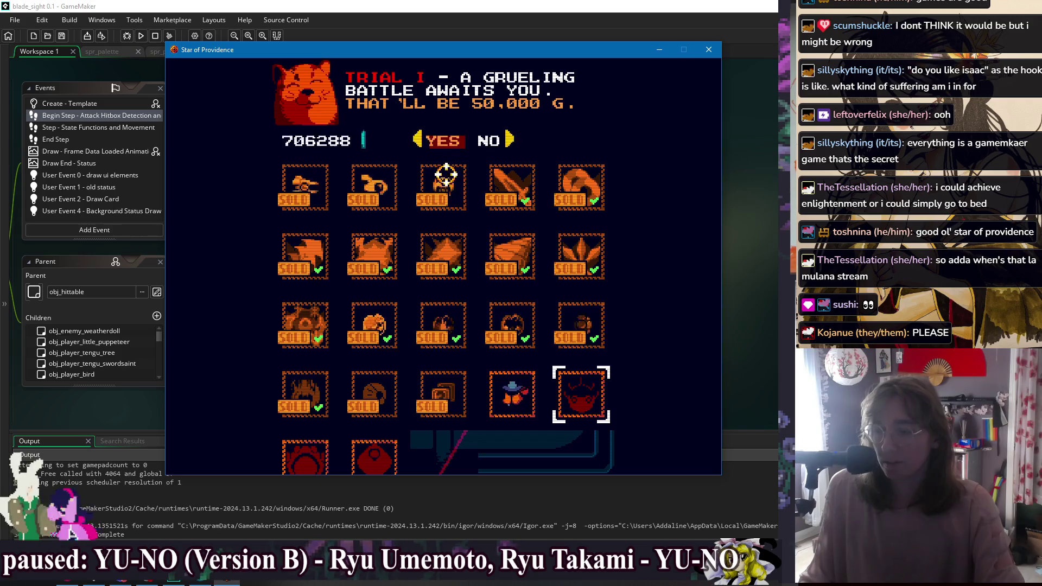
Step: Buy Trial I, II and III, dropping money from 706288 to 356288, then leave the shop
key("Return")
key("d")
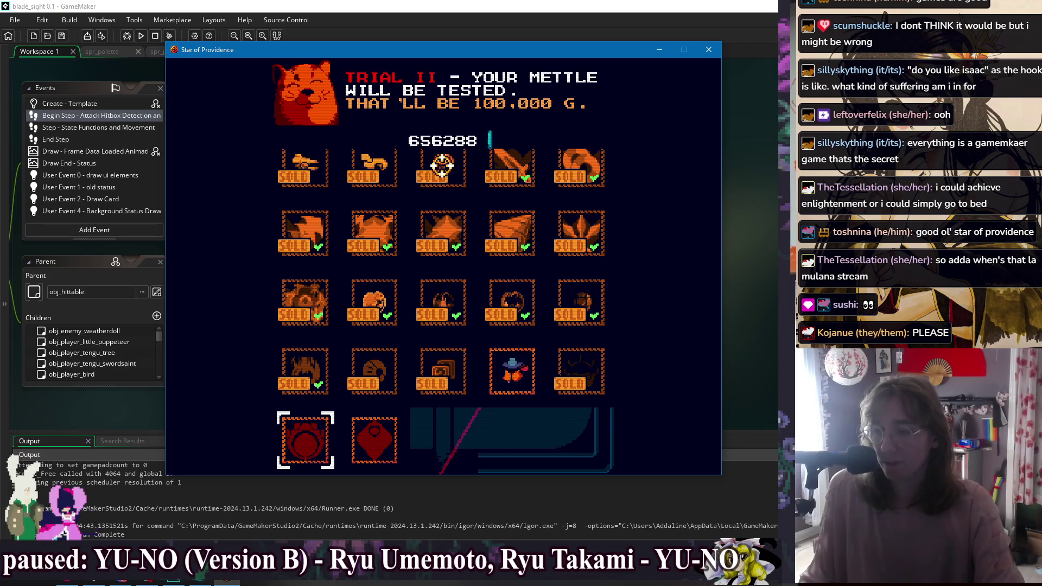
key("Return")
key("Return")
key("d")
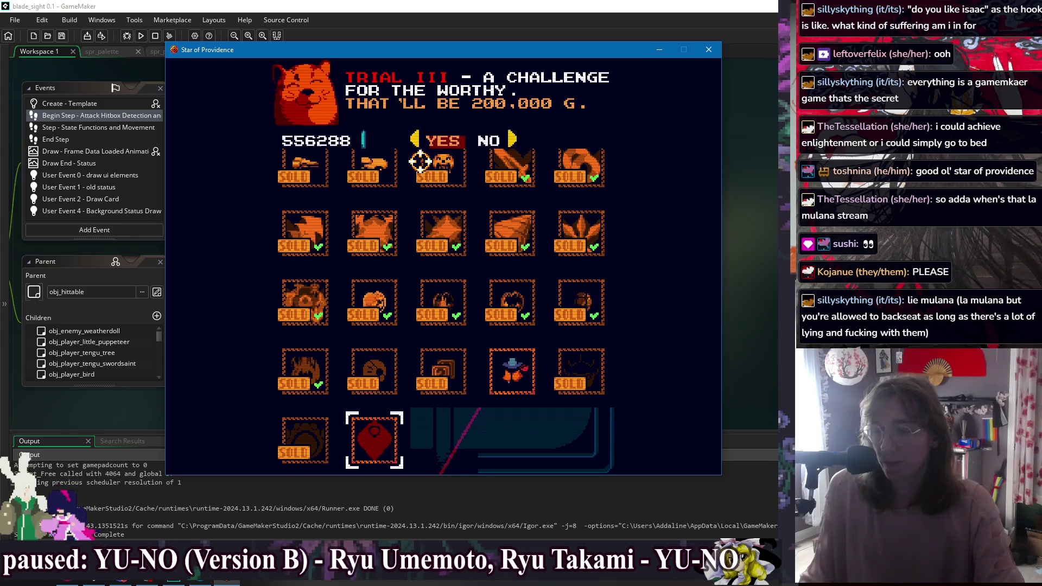
key("Return")
key("s")
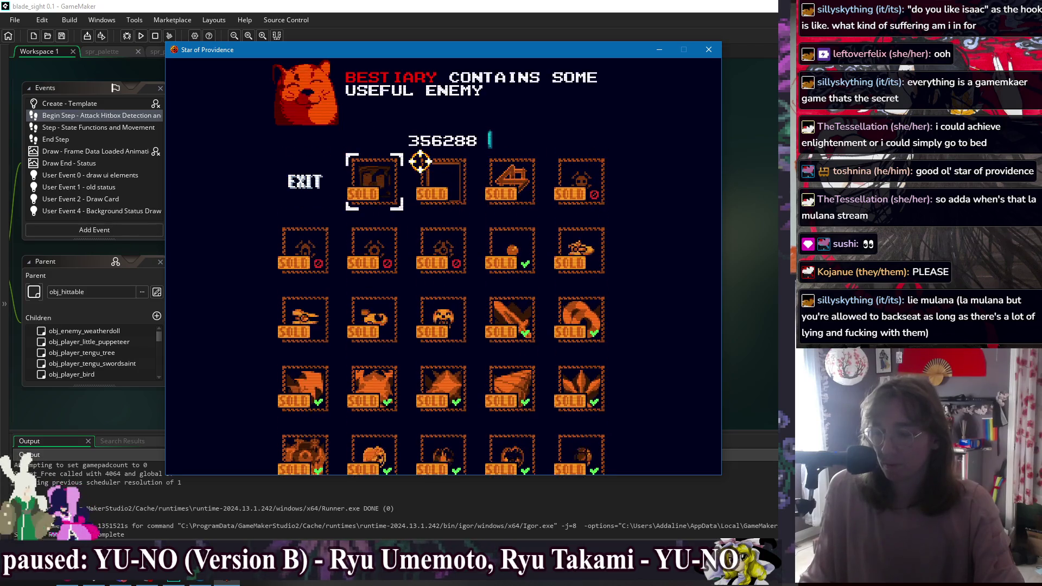
key("Escape")
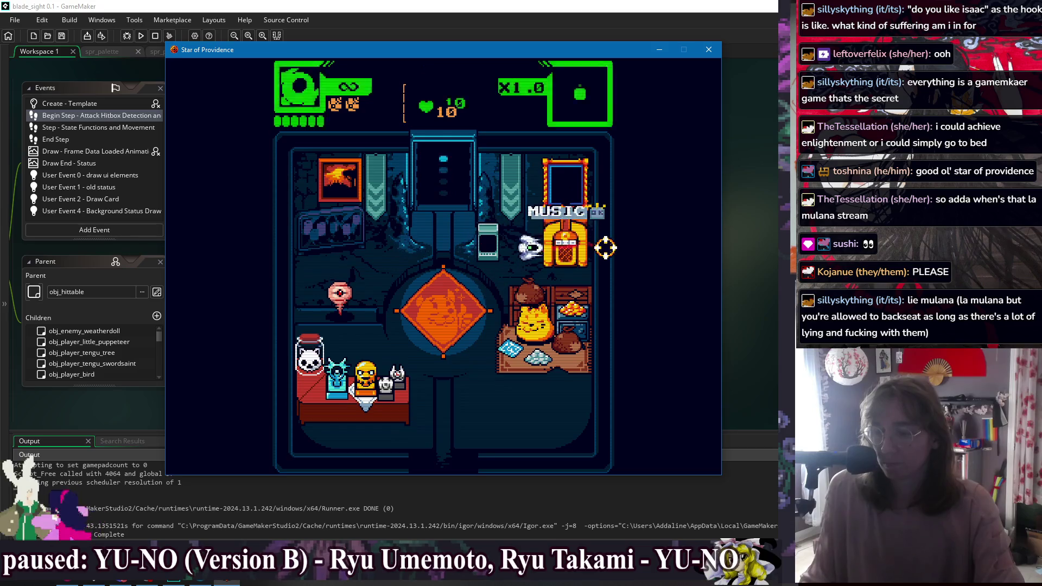
Step: Open the Reflect station menu and check the Trials entries, including the locked ??? trial
key("e")
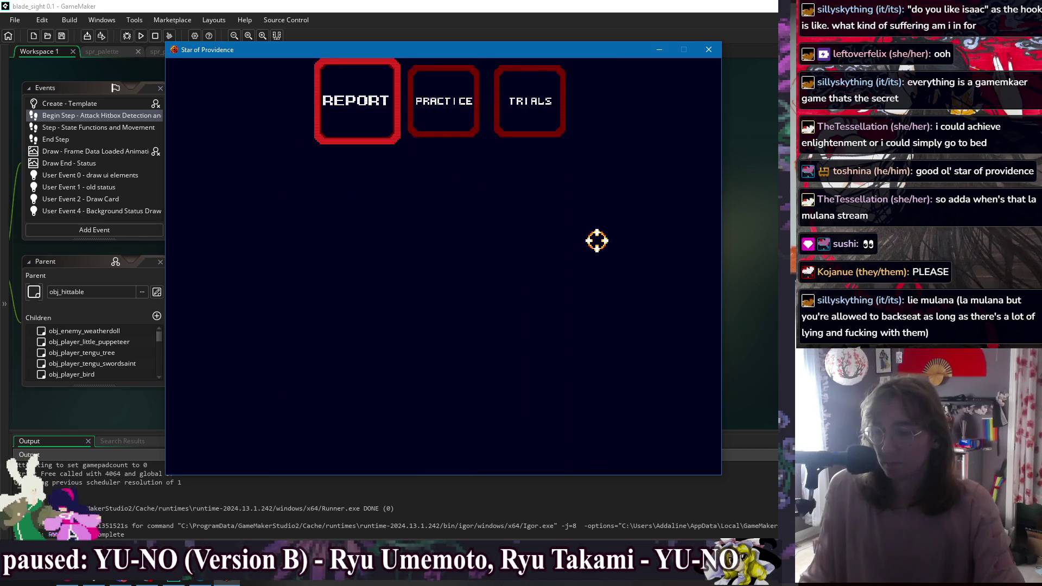
key("d")
key("d")
key("s")
key("s")
key("w")
key("w")
key("s")
key("s")
key("s")
key("s")
key("w")
key("s")
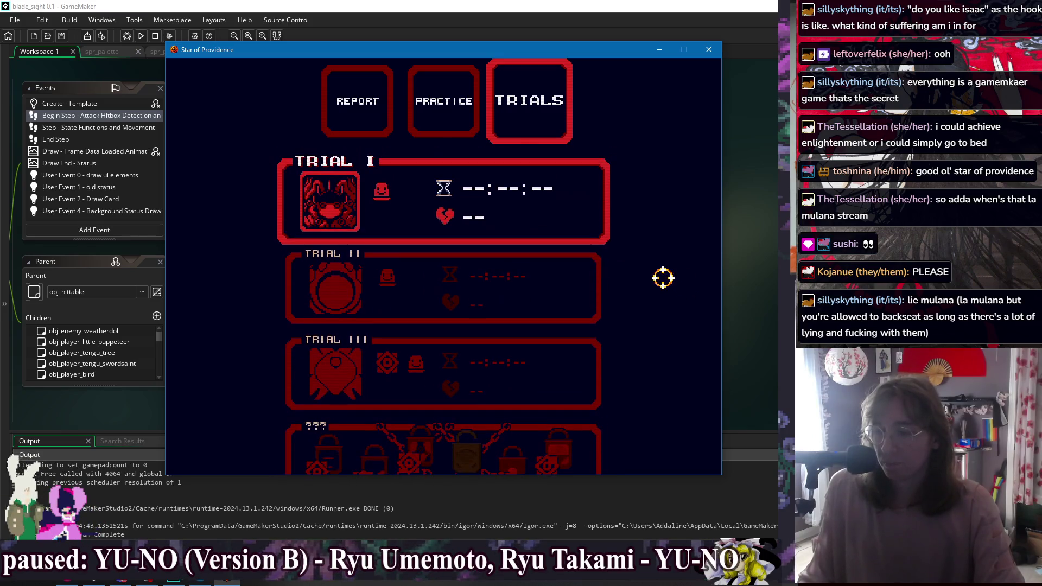
key("a")
key("s")
key("s")
key("s")
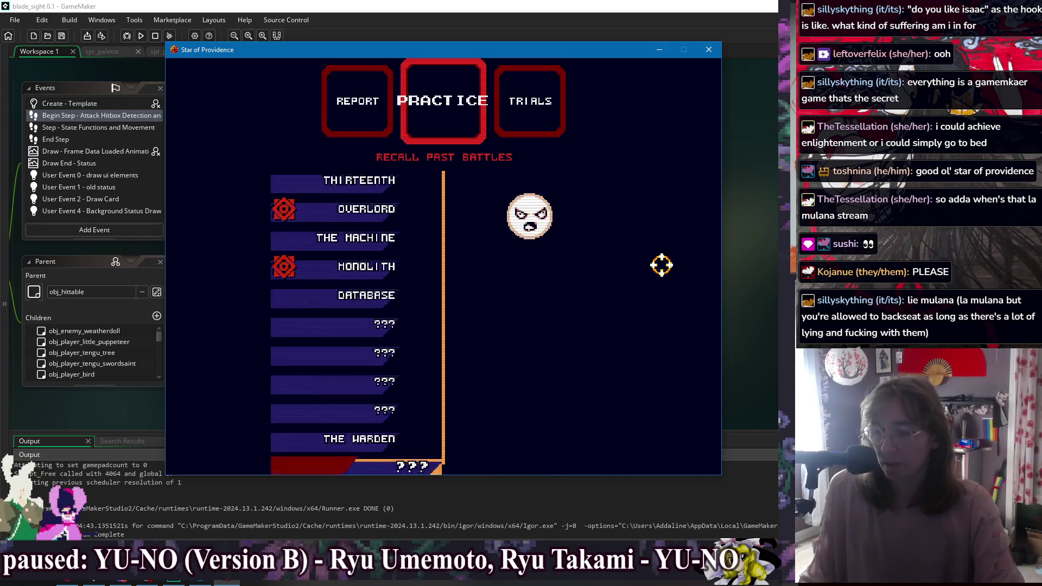
Step: Browse the Practice list of past boss battles, including a locked entry
key("w")
key("w")
key("w")
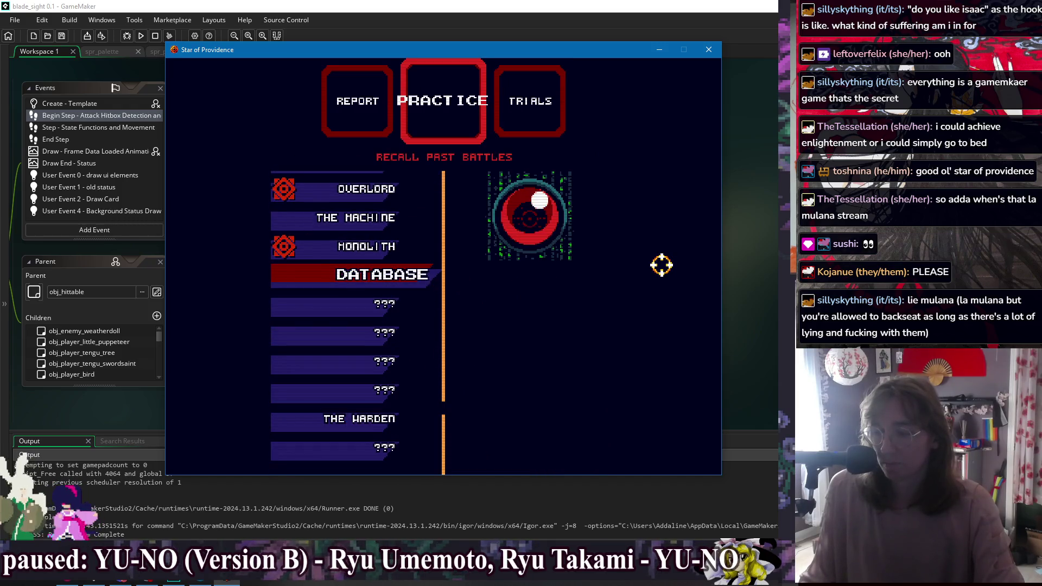
key("w")
key("w")
key("s")
key("s")
key("s")
key("w")
key("w")
key("w")
key("w")
key("w")
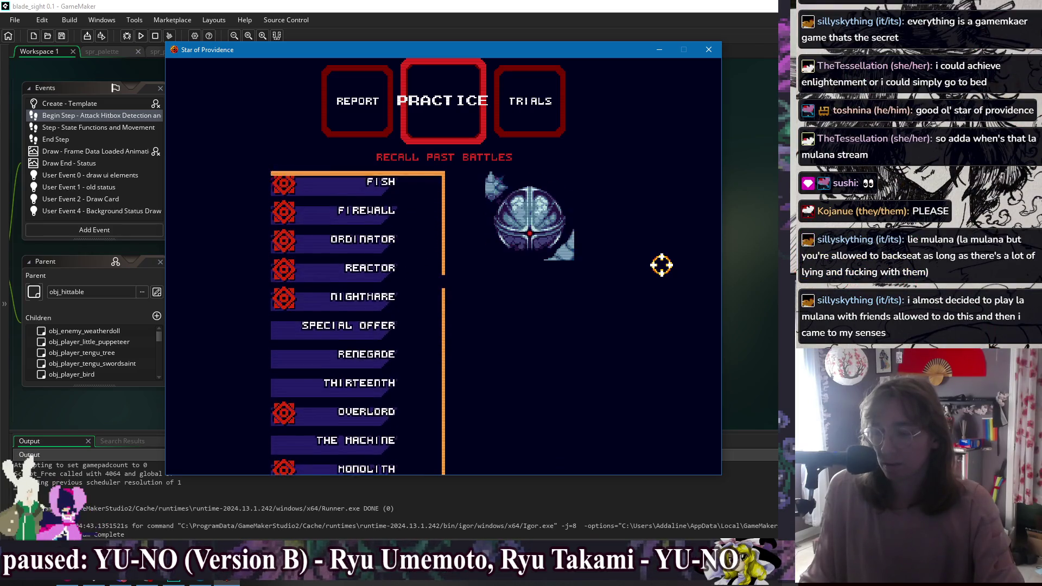
key("w")
key("w")
key("w")
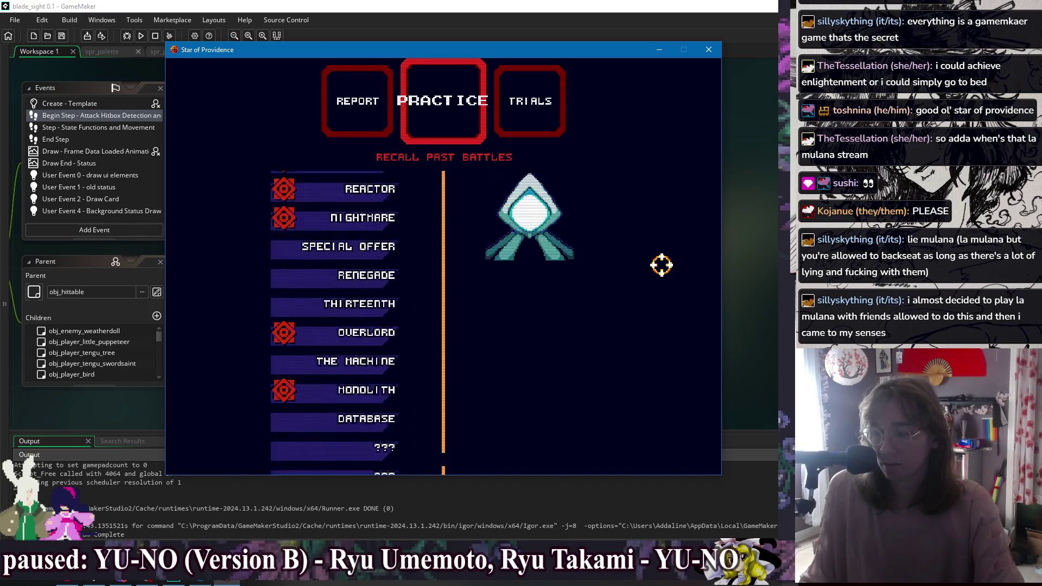
key("s")
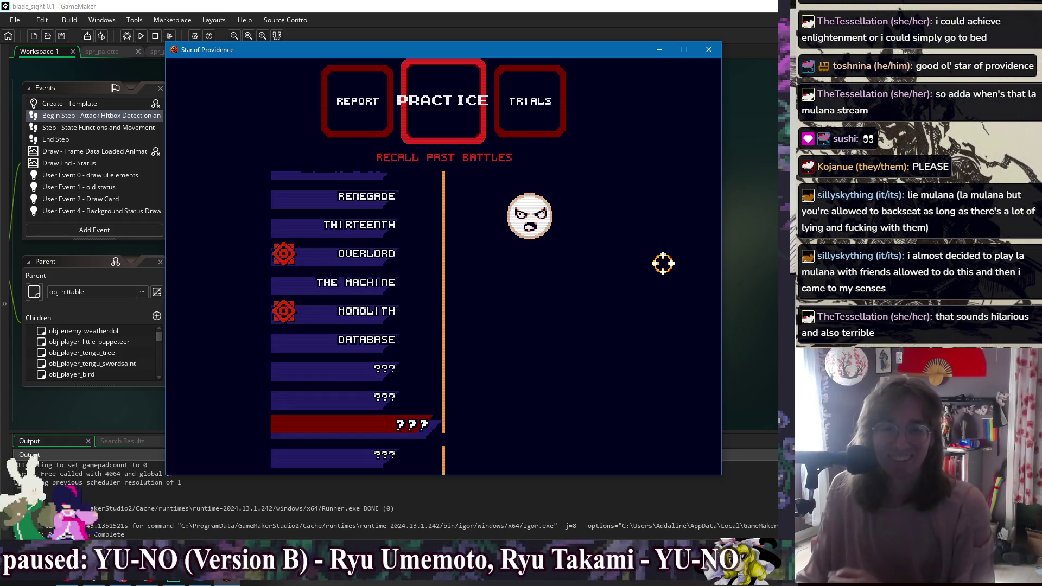
scroll(596, 296, "up", 5)
scroll(601, 313, "up", 15)
scroll(613, 375, "up", 7)
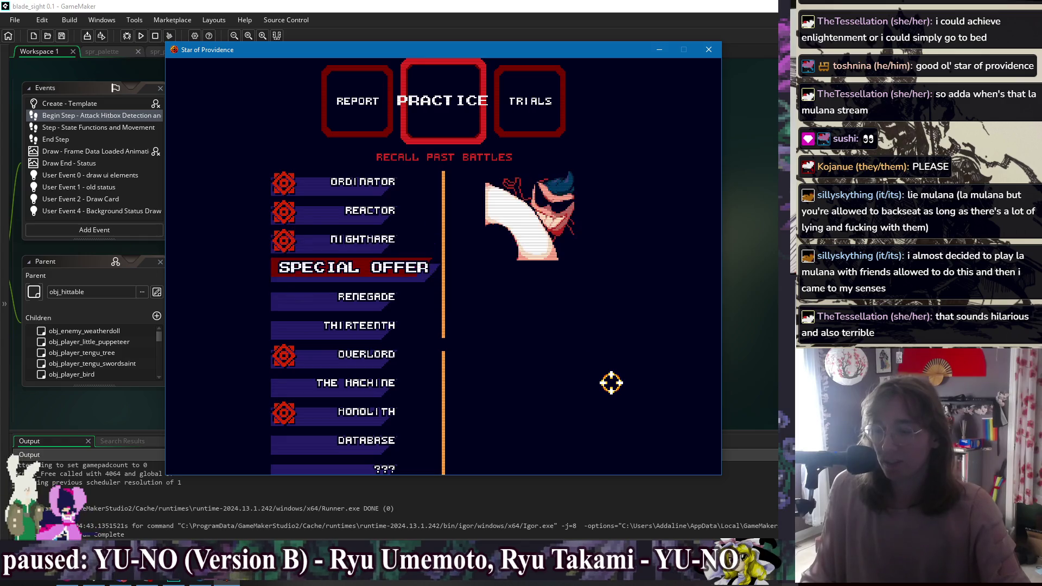
scroll(612, 383, "down", 3)
scroll(609, 380, "up", 3)
scroll(606, 379, "down", 4)
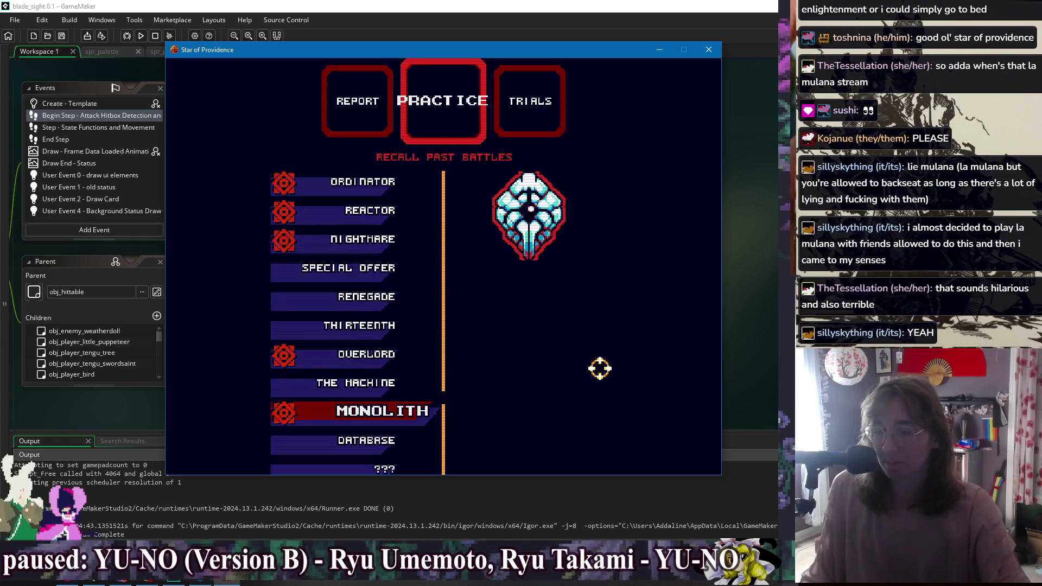
Step: Back out of the boss list, open the Trials list and start Trial I
right_click(539, 257)
scroll(557, 283, "up", 1)
scroll(557, 283, "up", 1)
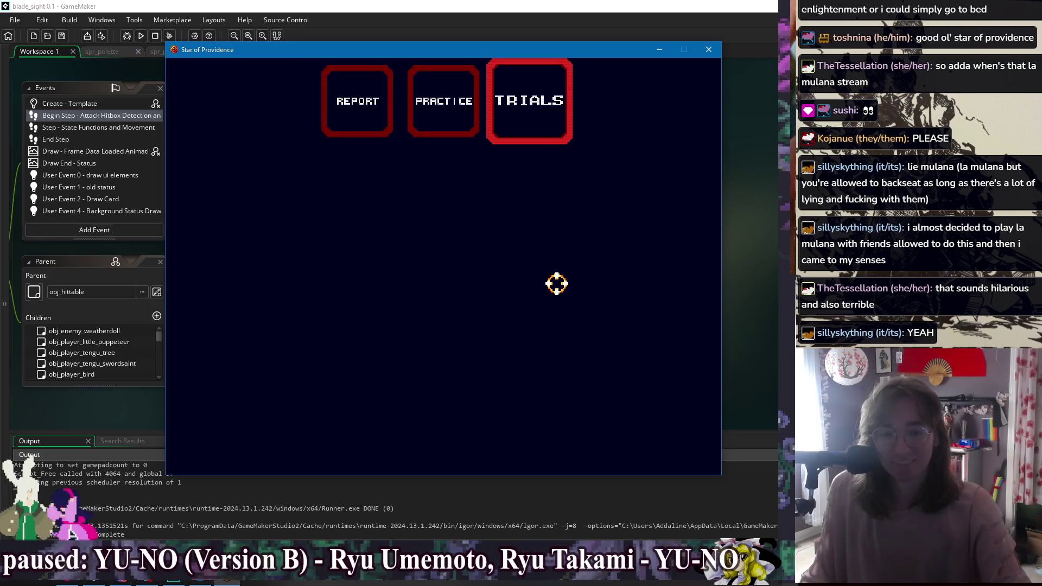
left_click(526, 111)
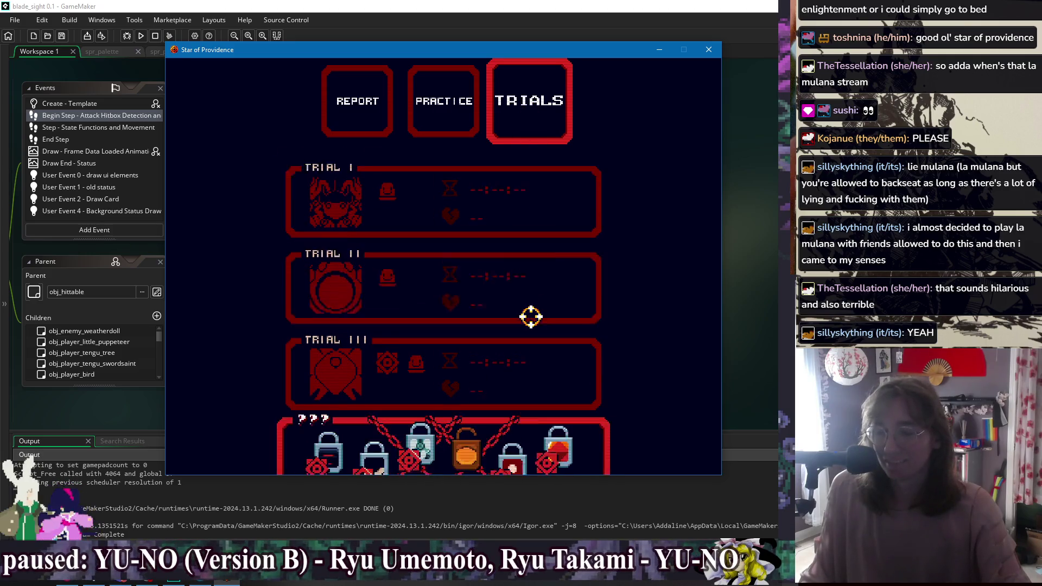
left_click(530, 310)
Step: Begin Trial I, aiming the beam and flying through the first rooms
key("w")
mouse_move(458, 245)
left_mouse_down()
mouse_move(458, 212)
mouse_move(390, 189)
mouse_move(474, 209)
mouse_move(612, 279)
mouse_move(580, 289)
mouse_move(542, 288)
mouse_move(531, 277)
mouse_move(370, 282)
mouse_move(354, 304)
mouse_move(414, 295)
mouse_move(539, 302)
left_mouse_up()
key("s")
key("w")
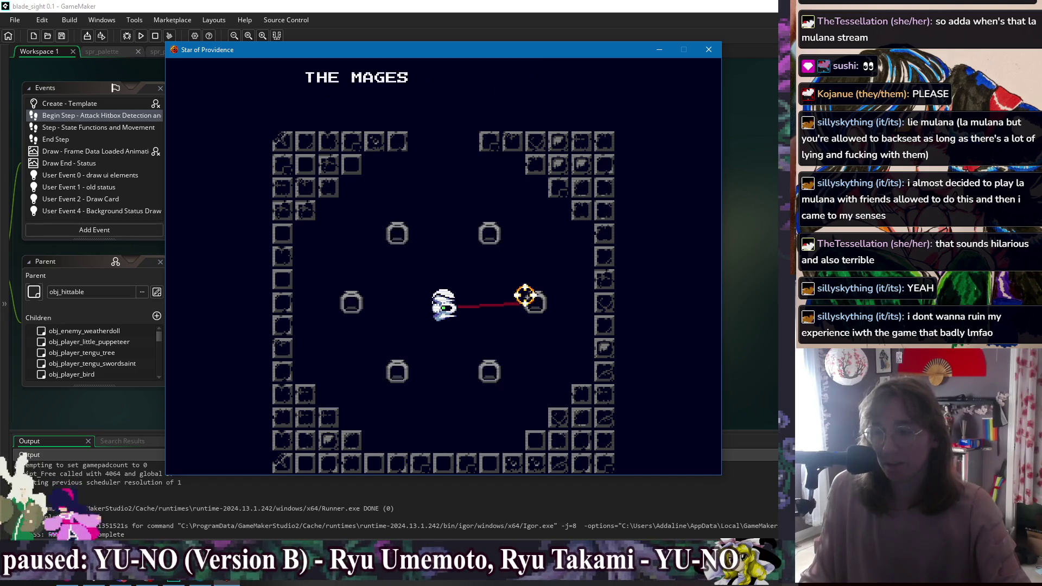
left_click_drag(524, 296, 524, 296)
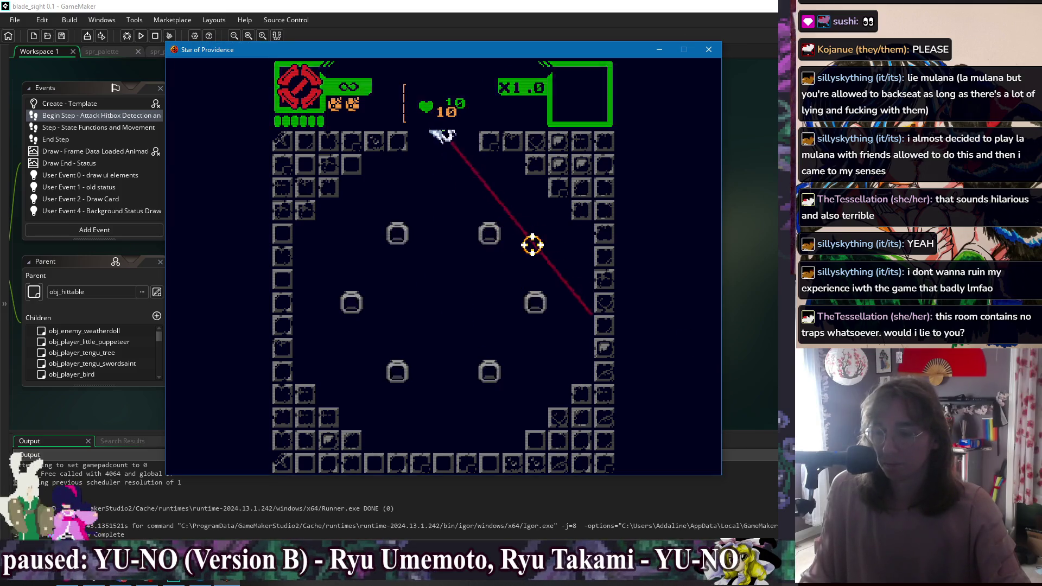
key("w")
Step: Dodge the enemy's orange bullets while repositioning to keep damaging it
key("a")
key("w")
key("d")
key("s")
key("s")
key("a")
key("d")
key("s")
key("w")
key("d")
key("s")
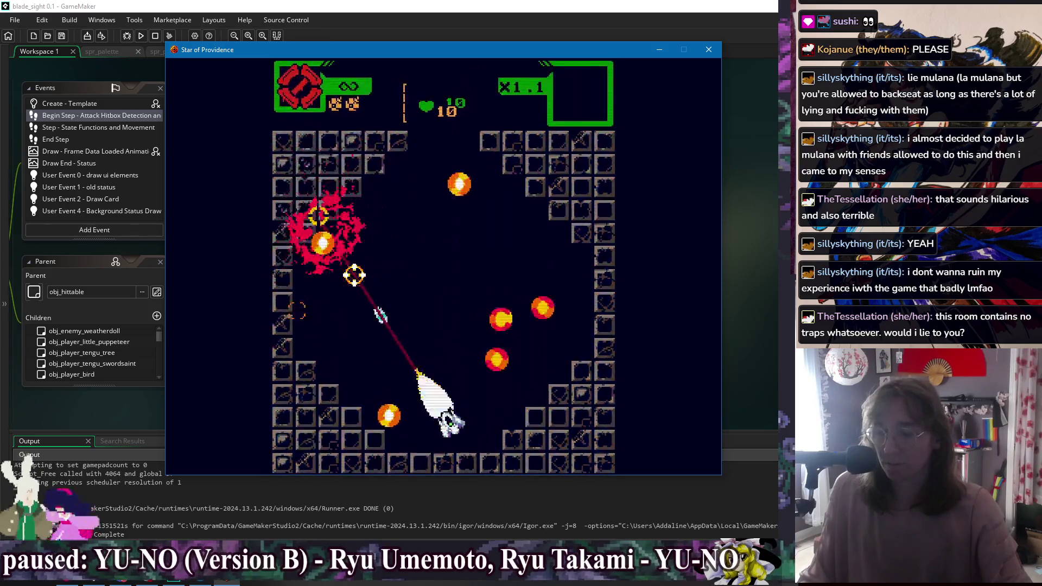
Step: Advance into the red boss's room and finish it off while dodging
key("w")
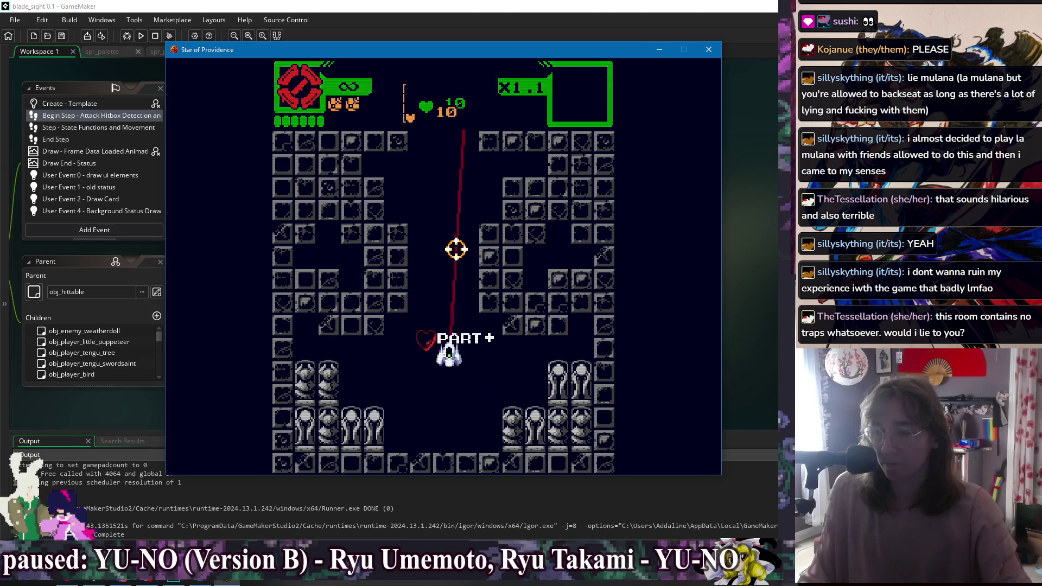
key("w")
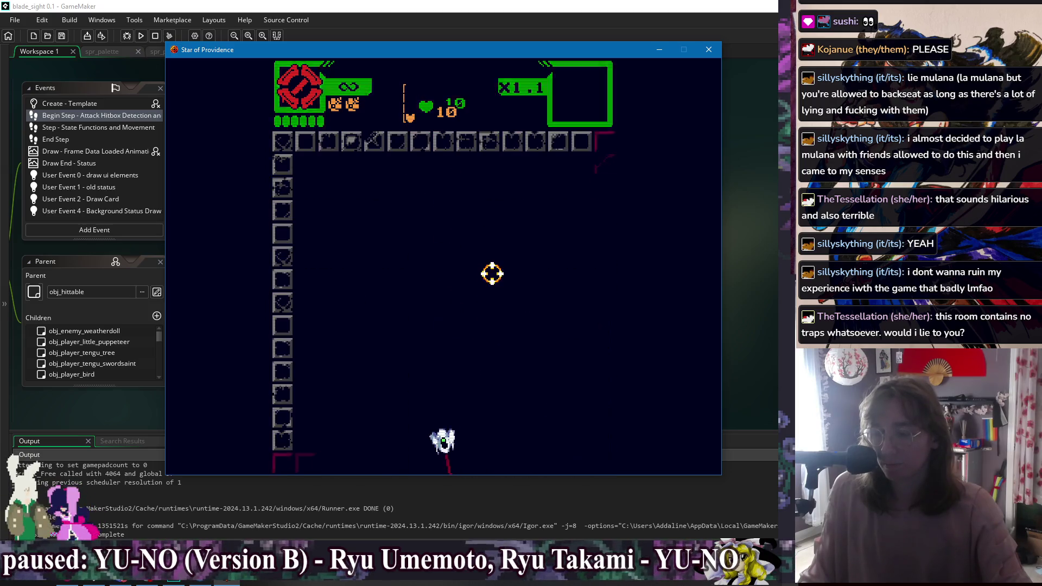
key("w")
key("d")
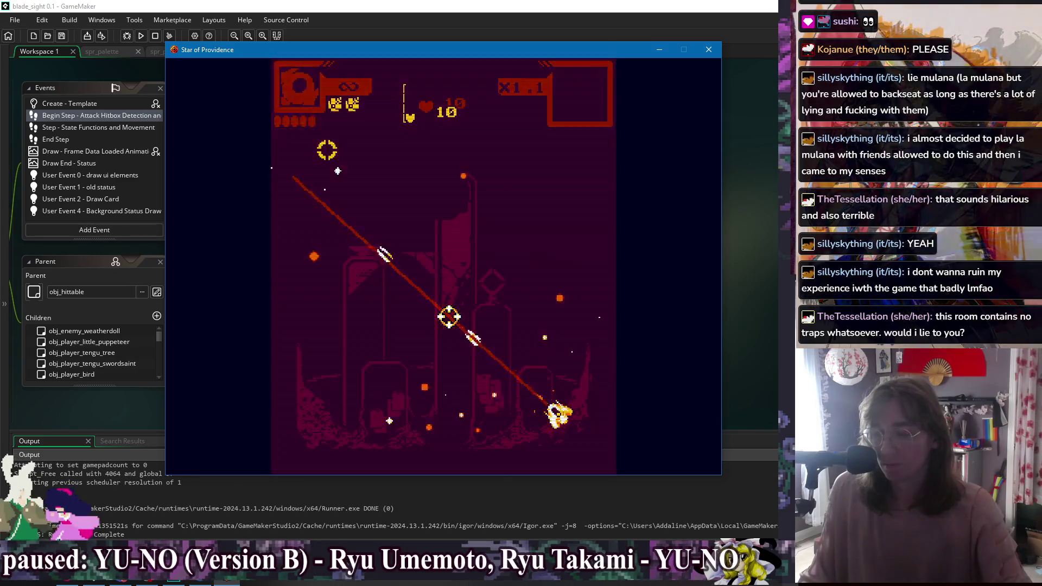
Step: Engage the Forgotten Ringleader, dodging its bullet rings while closing in to damage it
key("a")
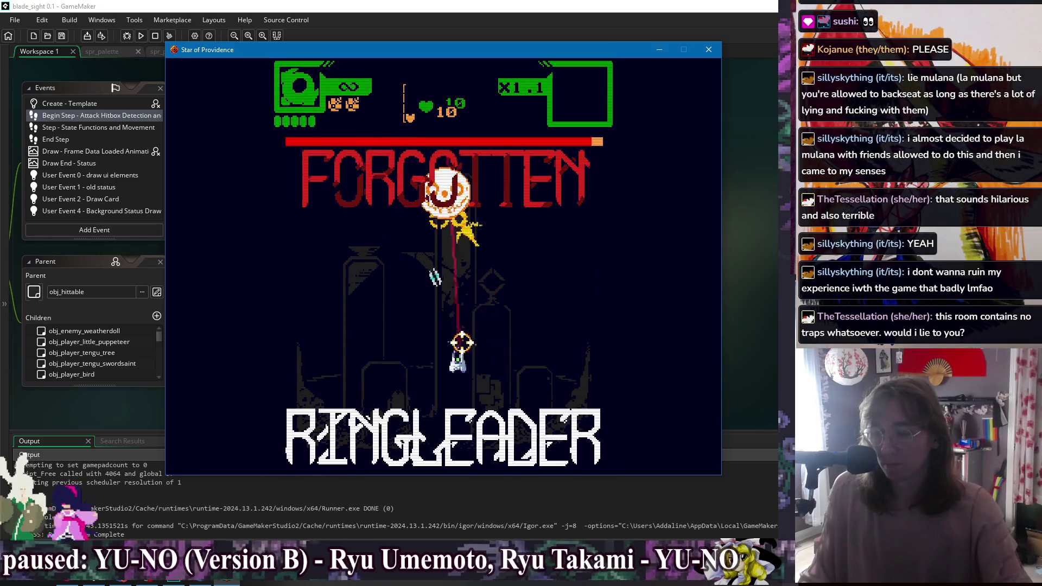
key("s")
key("d")
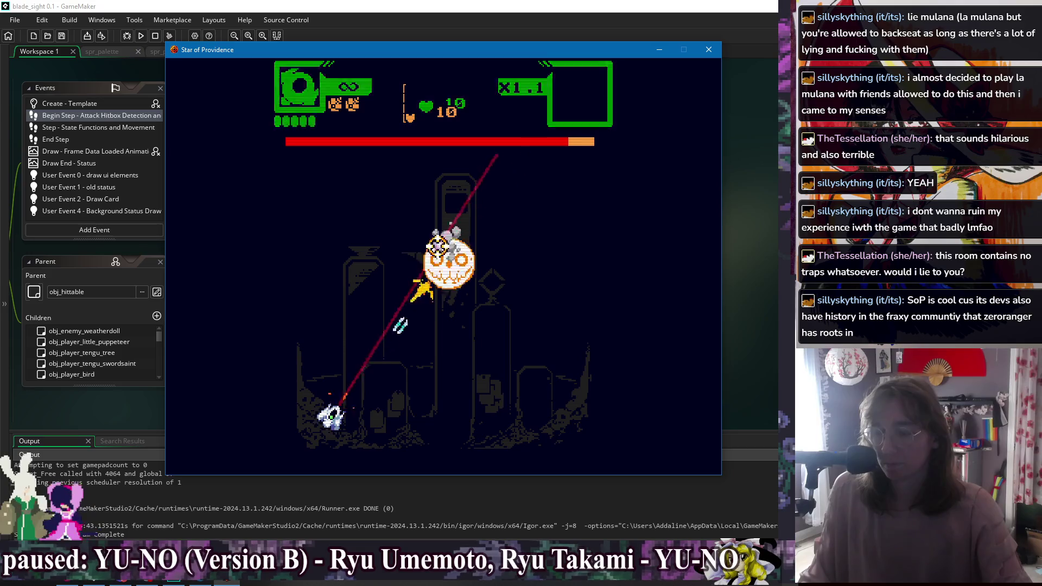
key("w")
key("d")
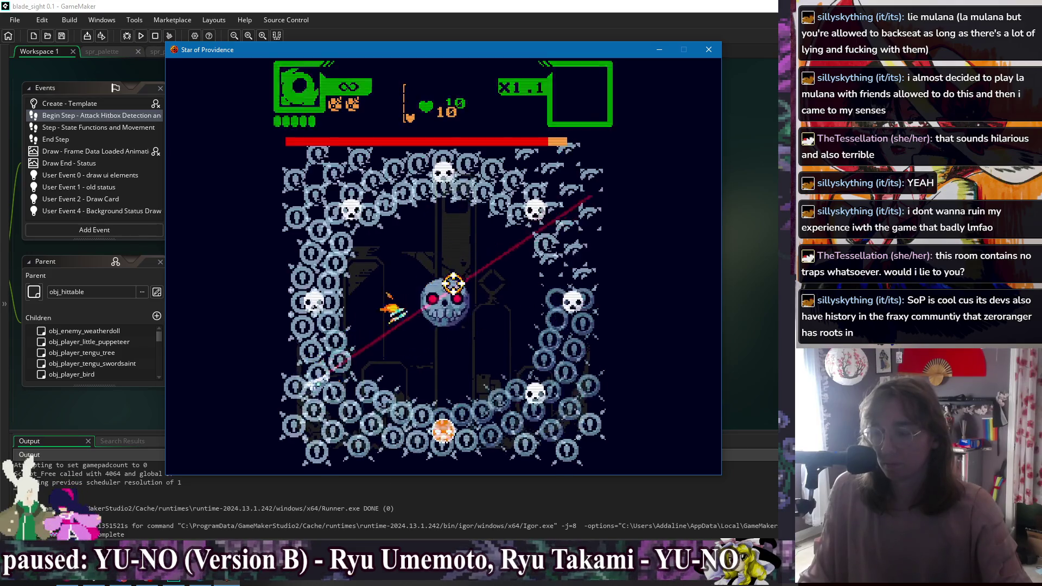
key("d")
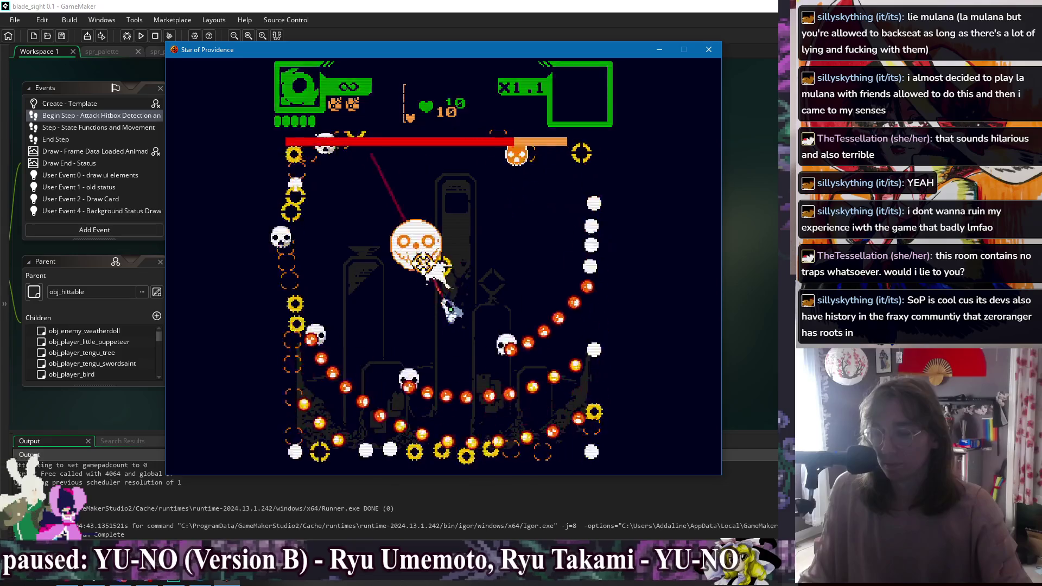
key("s")
key("d")
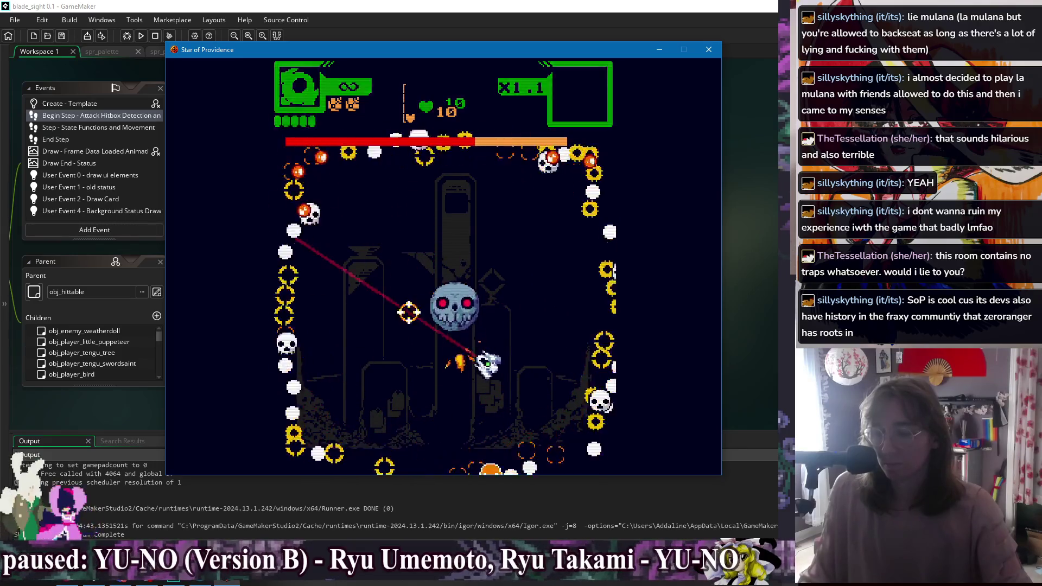
key("a")
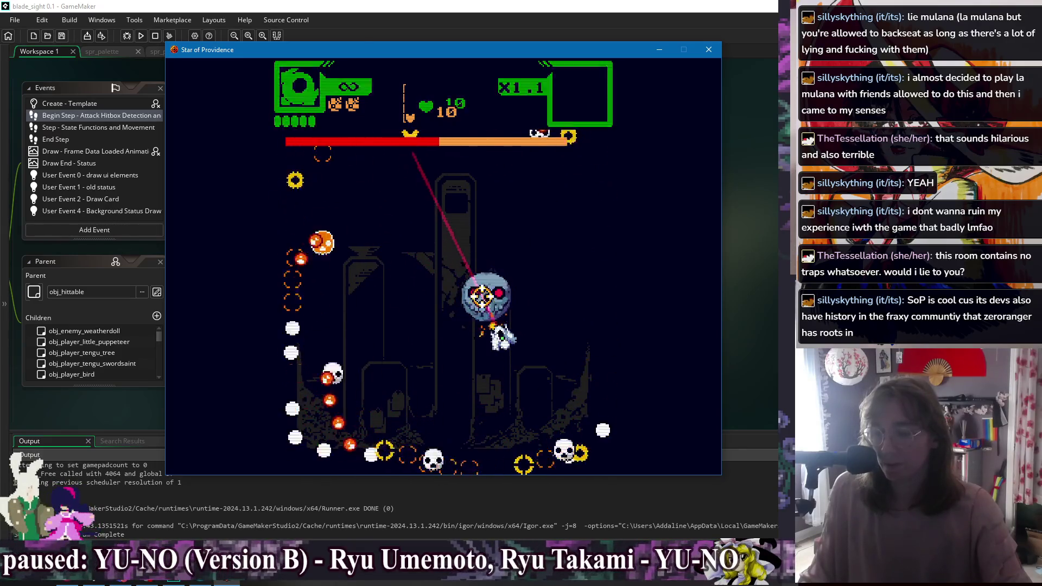
key("a")
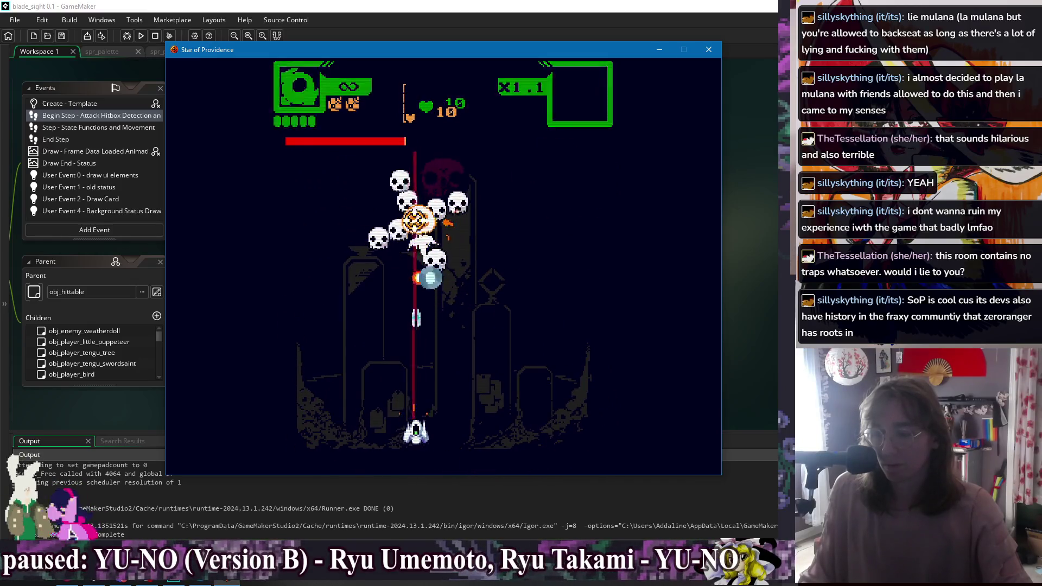
Step: Weave around the arena until the Ringleader bursts, then evade the scattering skulls
key("w")
key("s")
key("a")
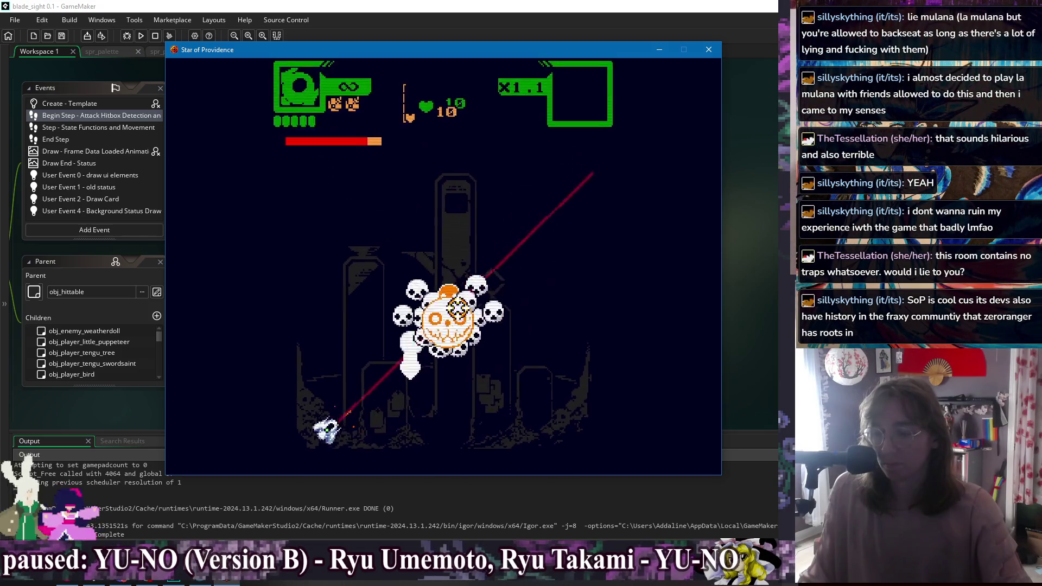
key("w")
key("s")
key("a")
key("d")
key("w")
key("a")
key("d")
key("s")
key("a")
key("s")
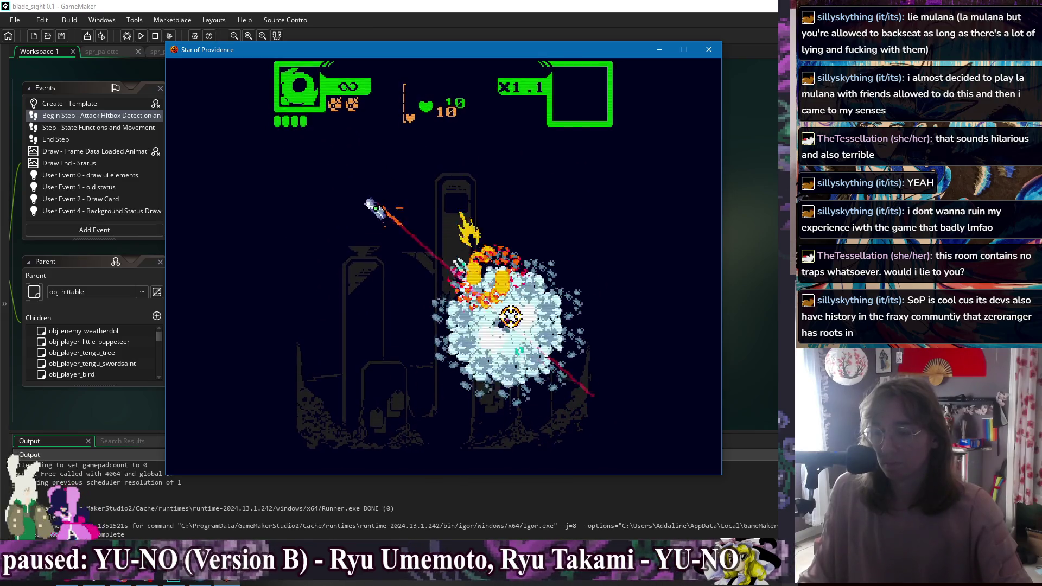
key("s")
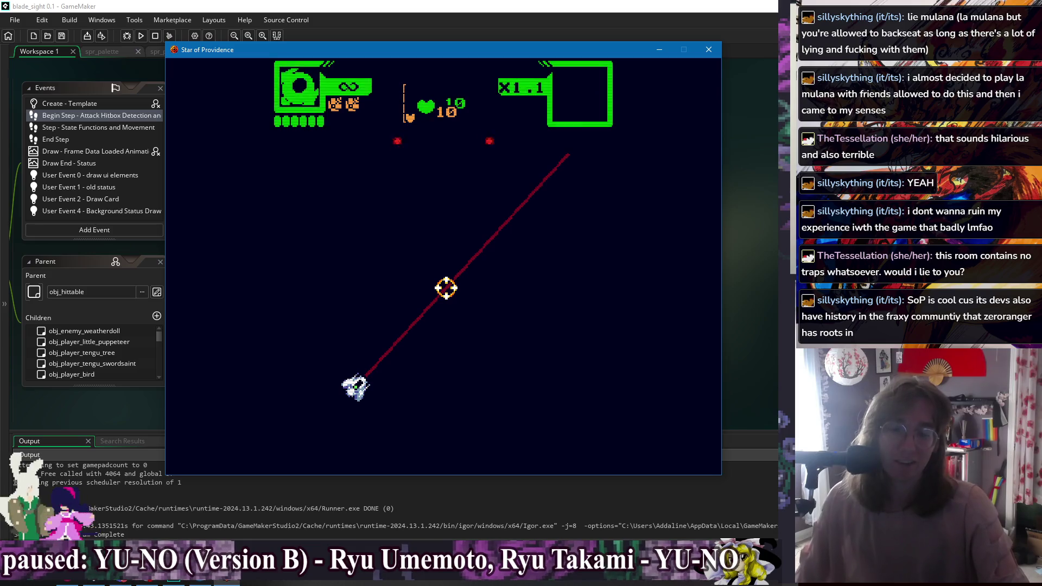
Step: Dash the ship up through the room's exit into the next room
left_click(307, 189)
key("d")
key("w")
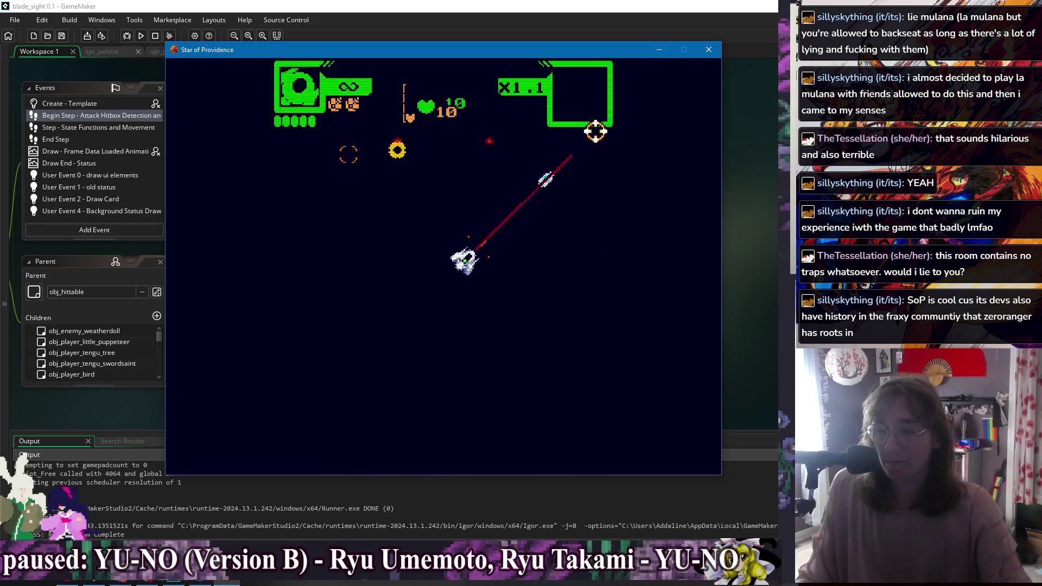
key("w")
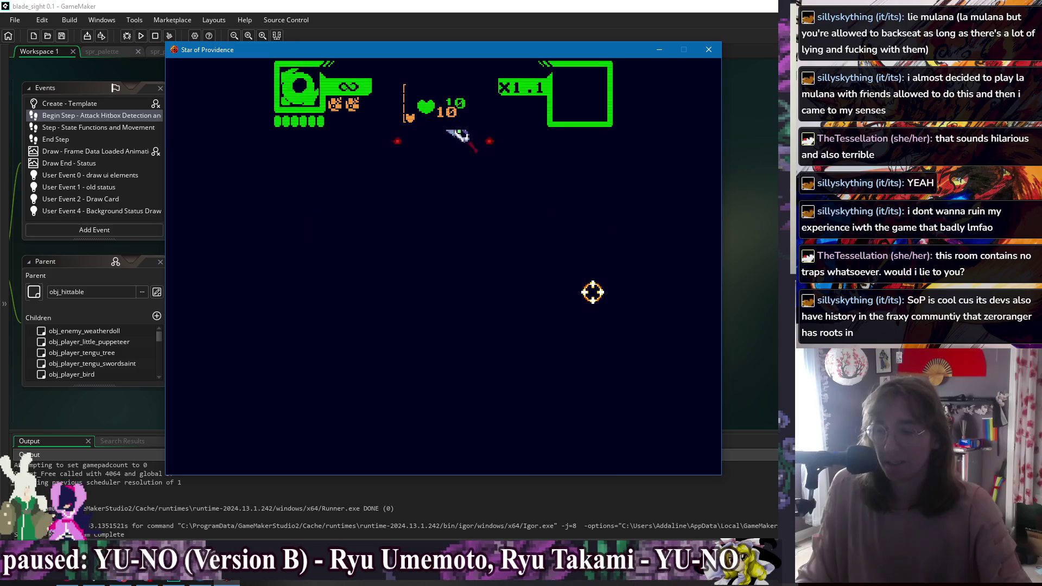
key("w")
key("a")
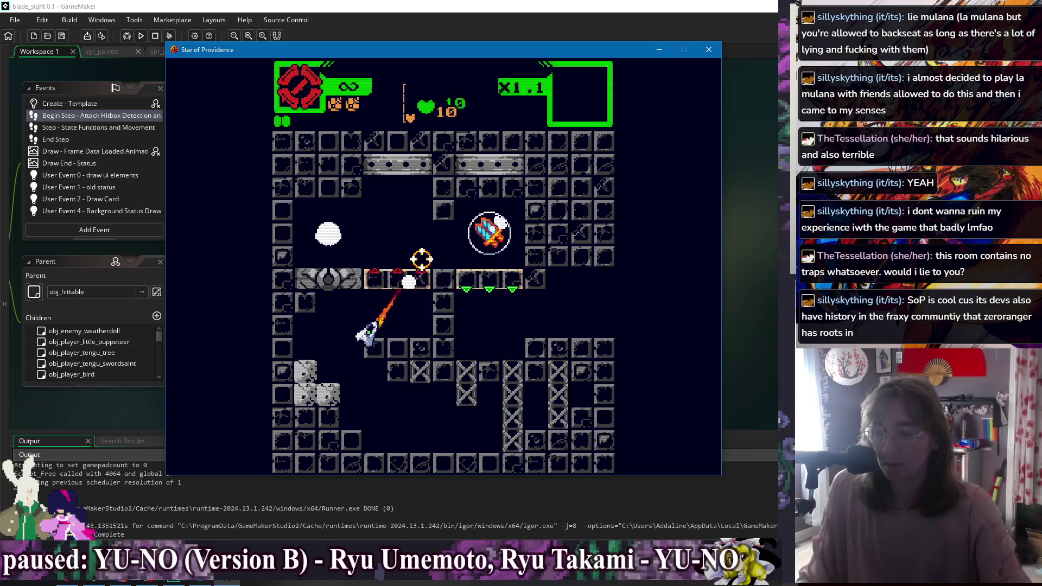
Step: Move around after the dialogue, collect the orb, and fly out the right exit
key("d")
key("w")
key("a")
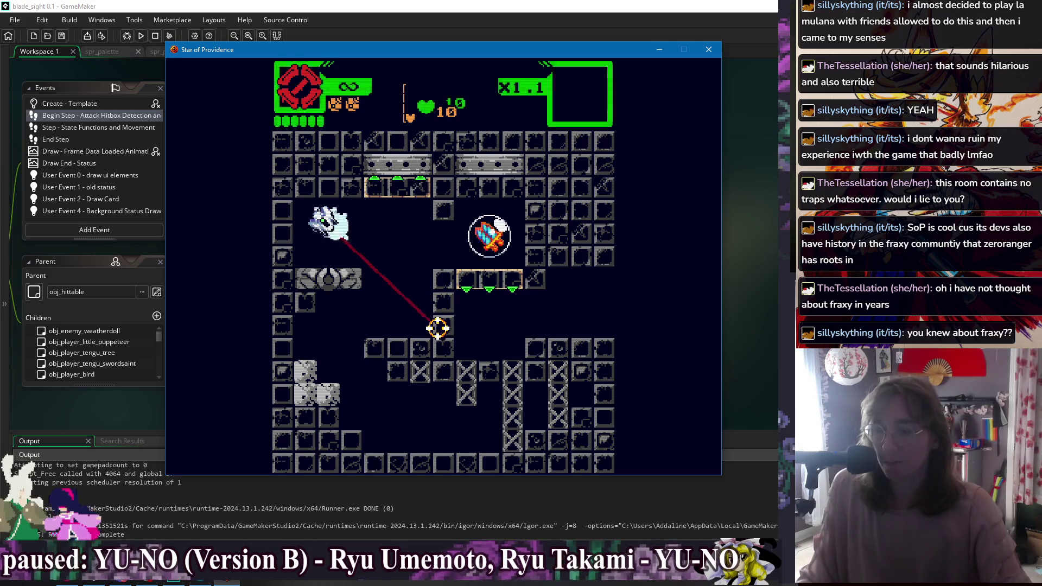
key("d")
key("d")
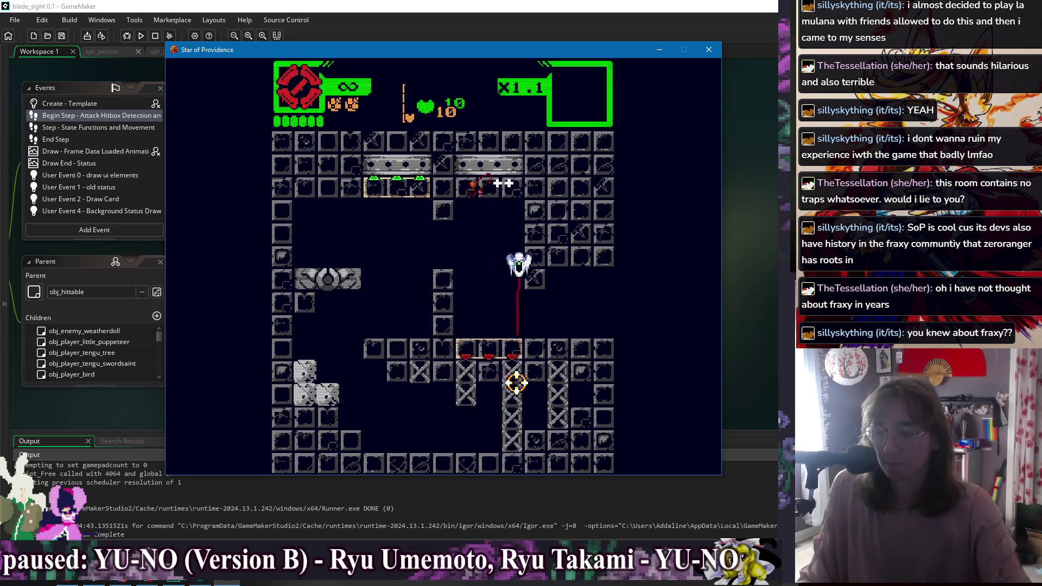
key("s")
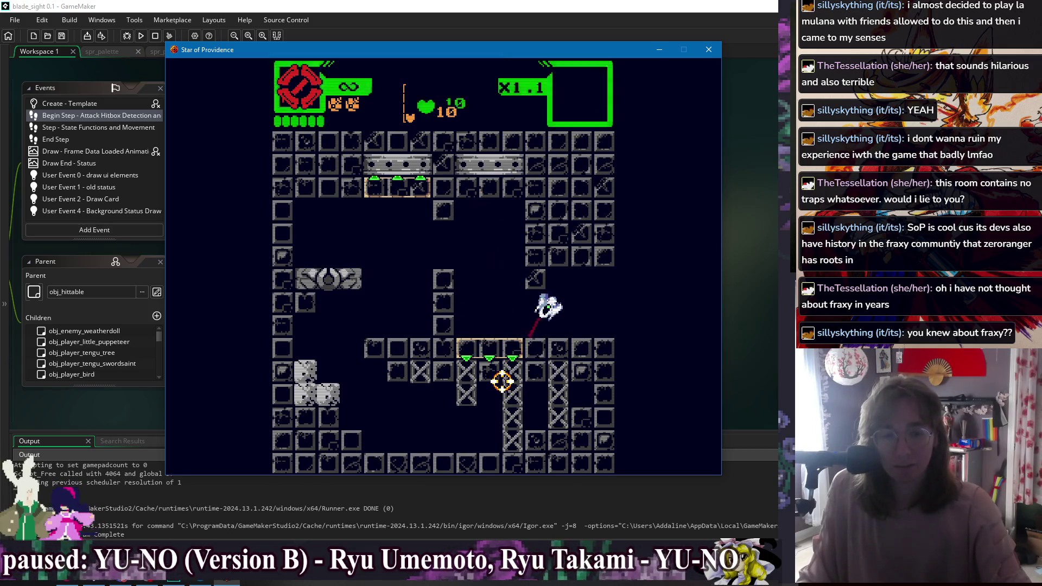
key("d")
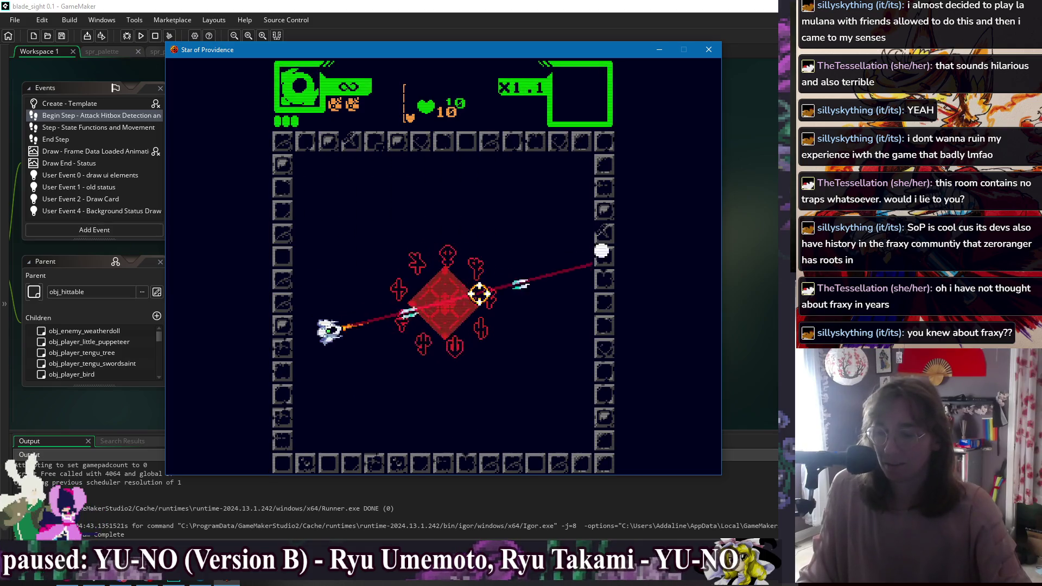
Step: Break the red diamond and fire on the BEHEMOTH, dodging until it dies at multiplier X1.1
key("d")
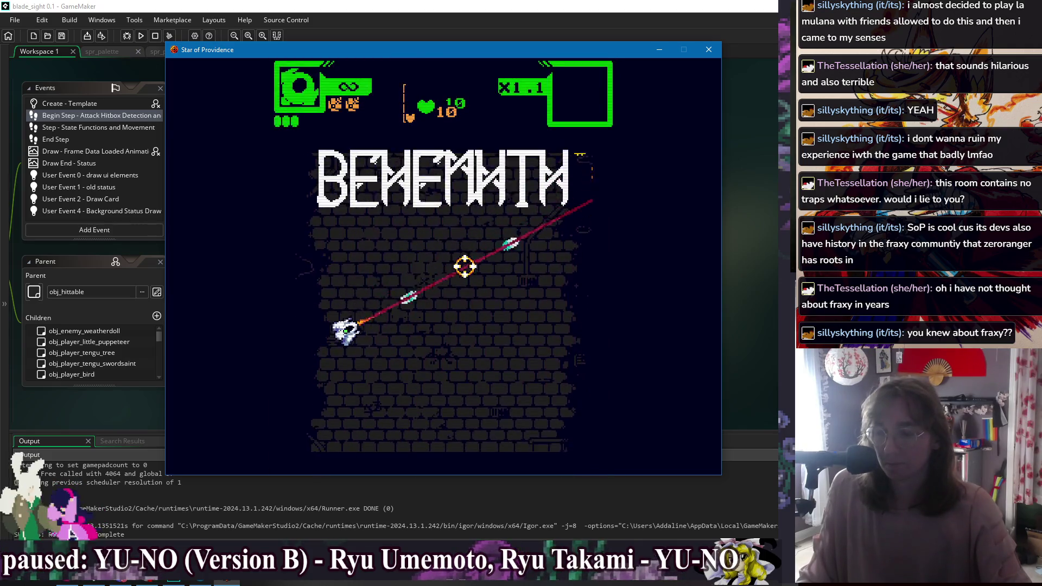
left_click(436, 251)
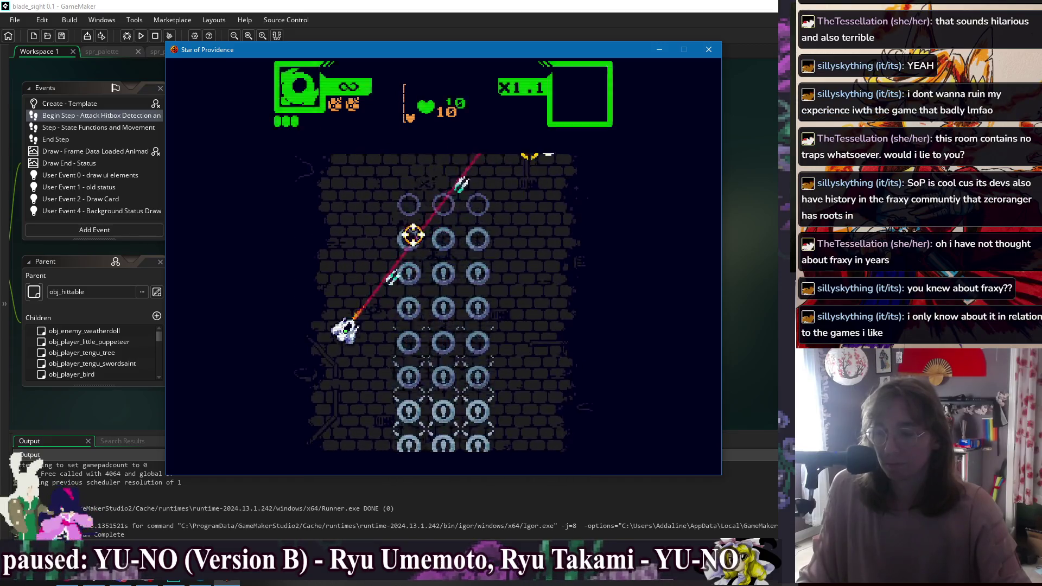
key("s")
key("d")
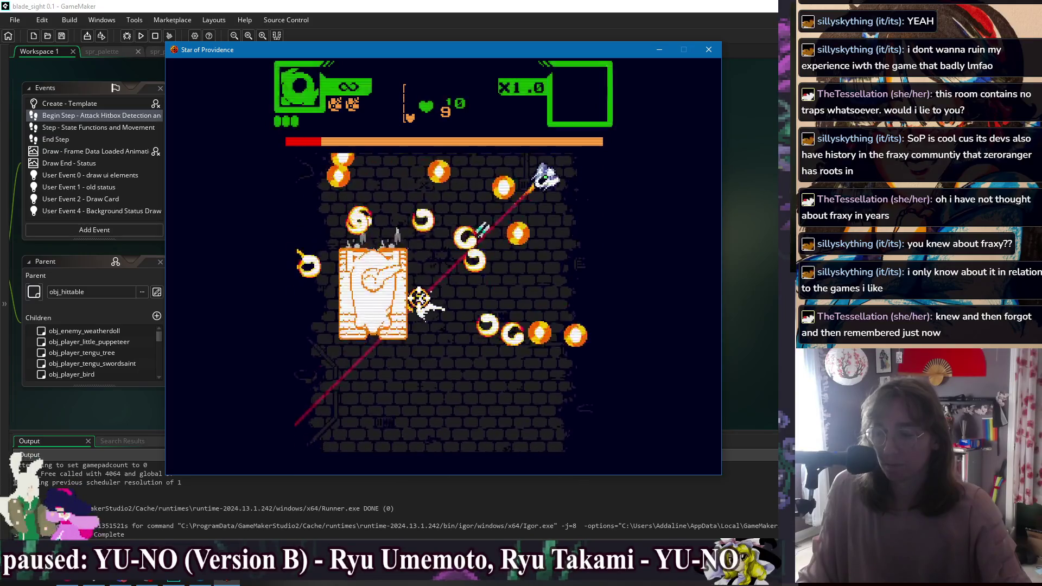
key("Up")
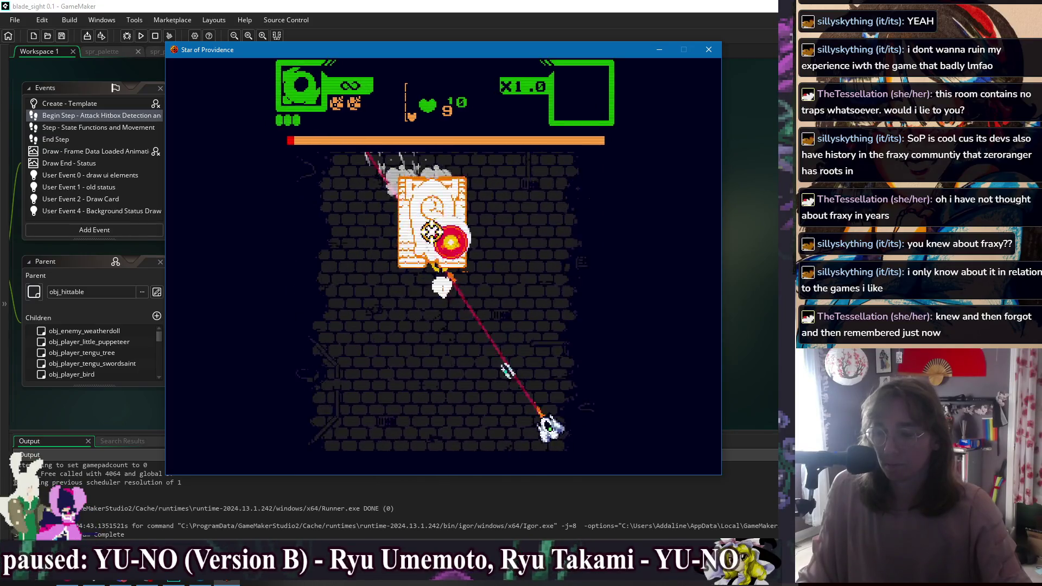
key("Up")
key("Left")
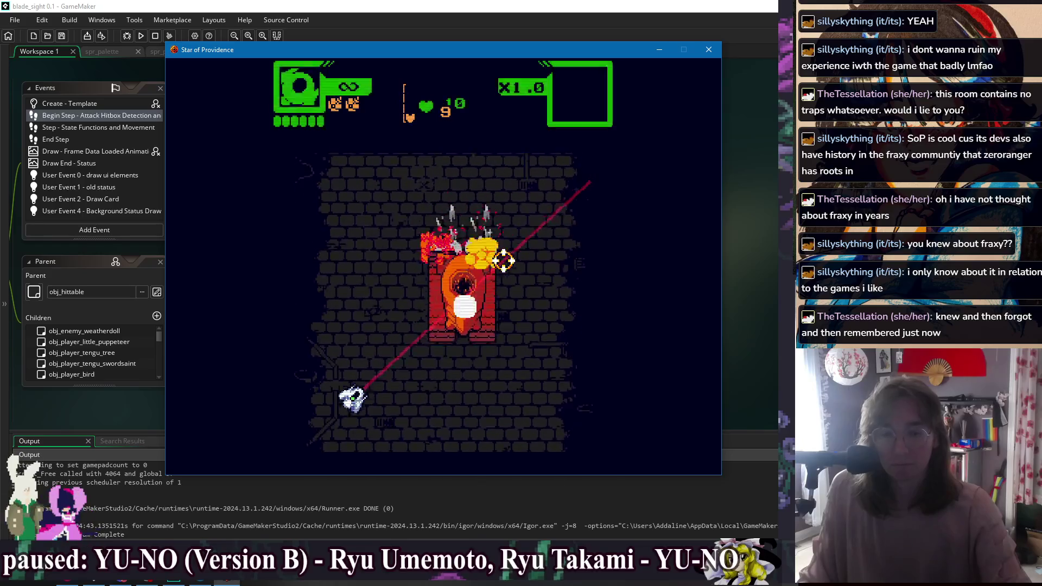
key("Left")
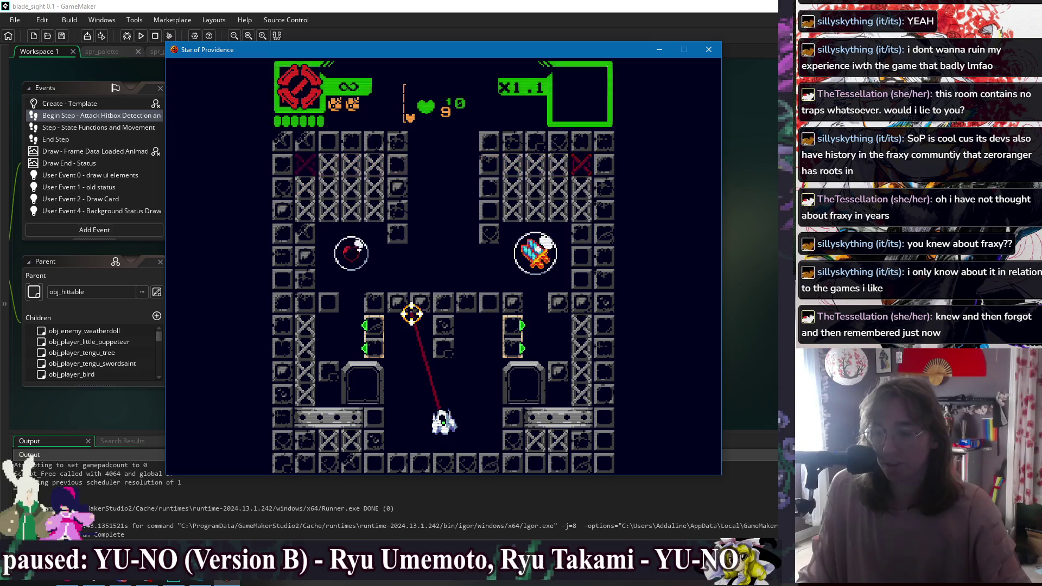
Step: Pop the sword bubble, bringing the counter to 10, then fly through the top door
key("Up")
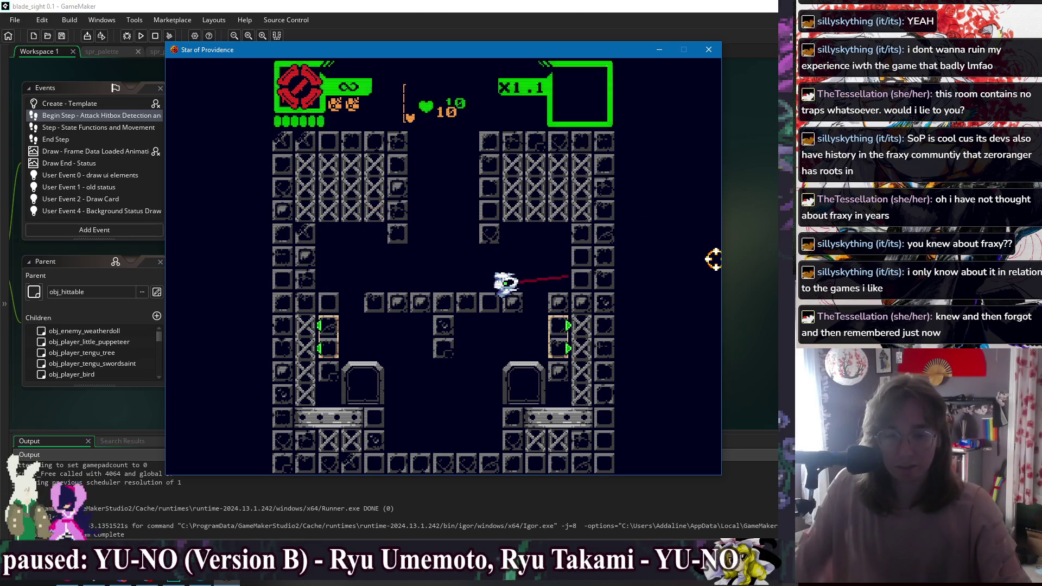
key("Up")
key("Left")
key("Up")
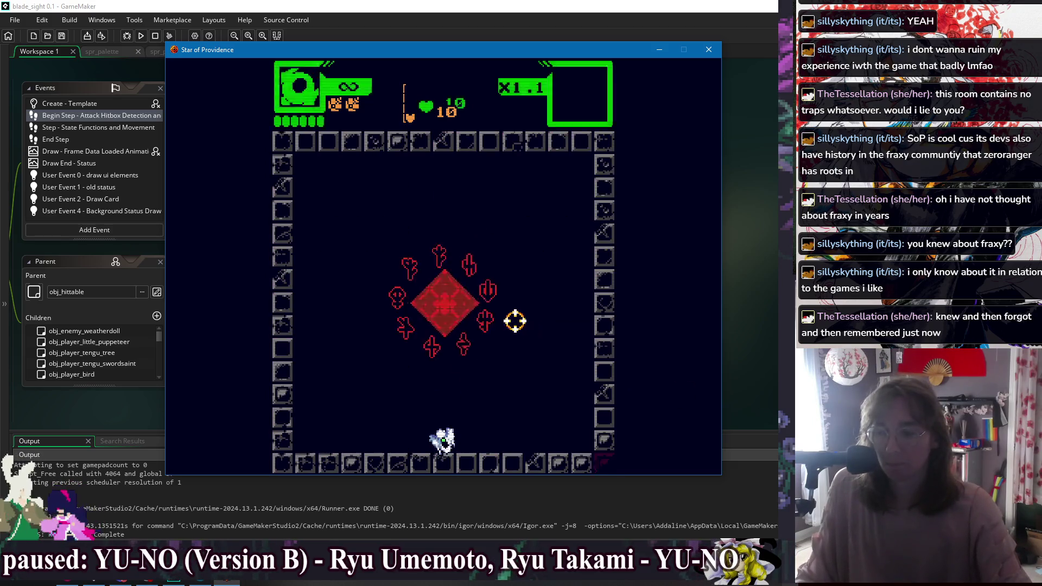
Step: Shoot down the red diamond and open fire on the boss it summons
left_click(448, 296)
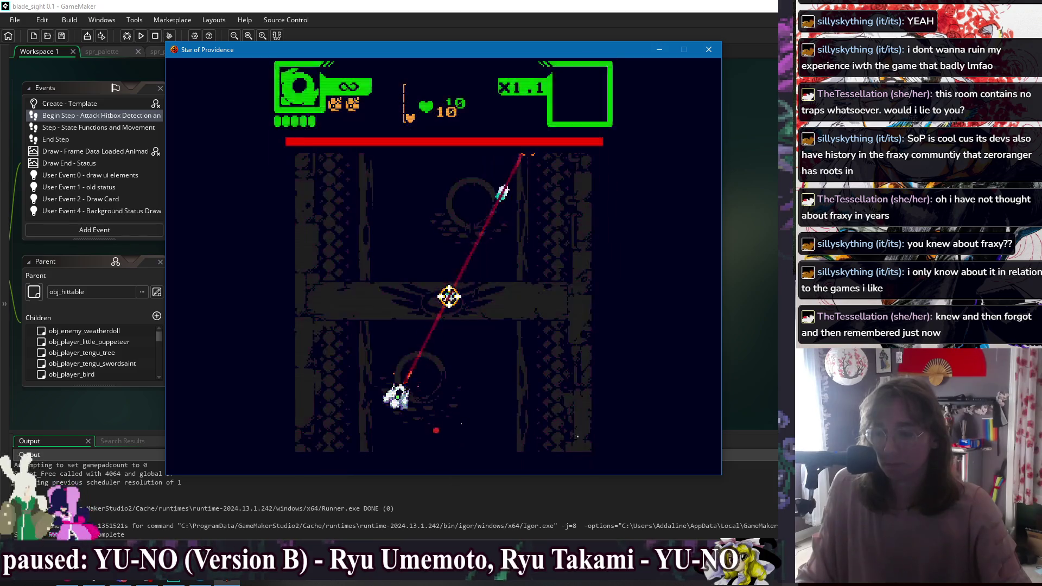
key("Up")
key("Left")
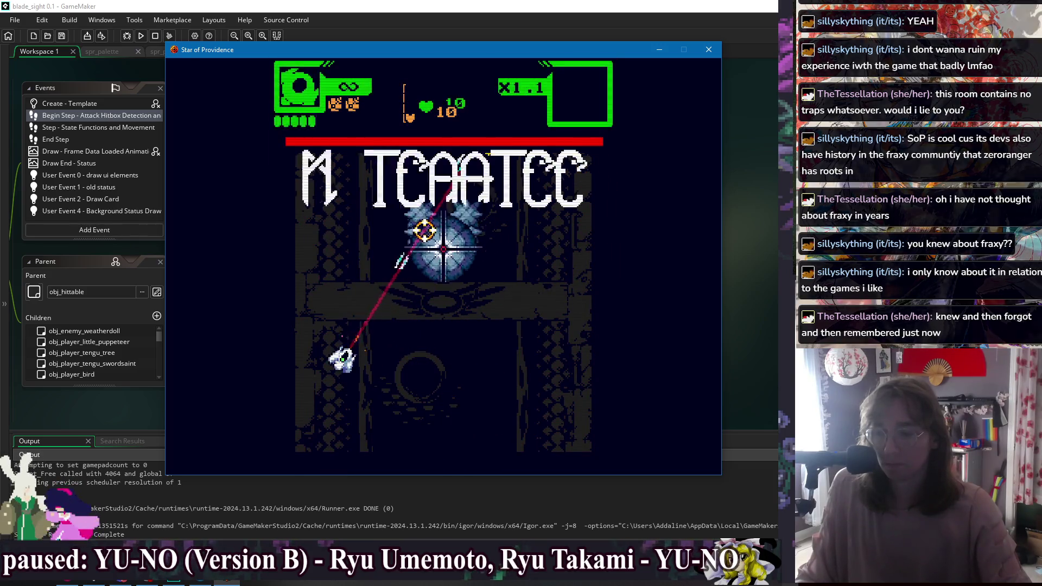
left_click(441, 239)
key("Down")
key("Left")
left_click(440, 242)
key("Right")
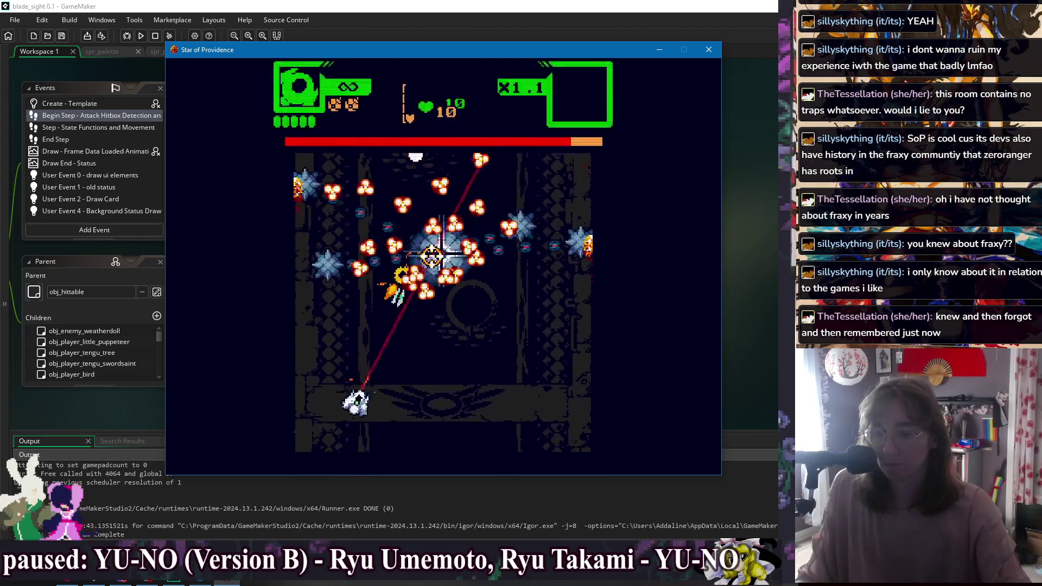
left_click(437, 250)
Step: Dodge the boss's bullet spreads around the arena until it explodes, then head for the exit
key("Left")
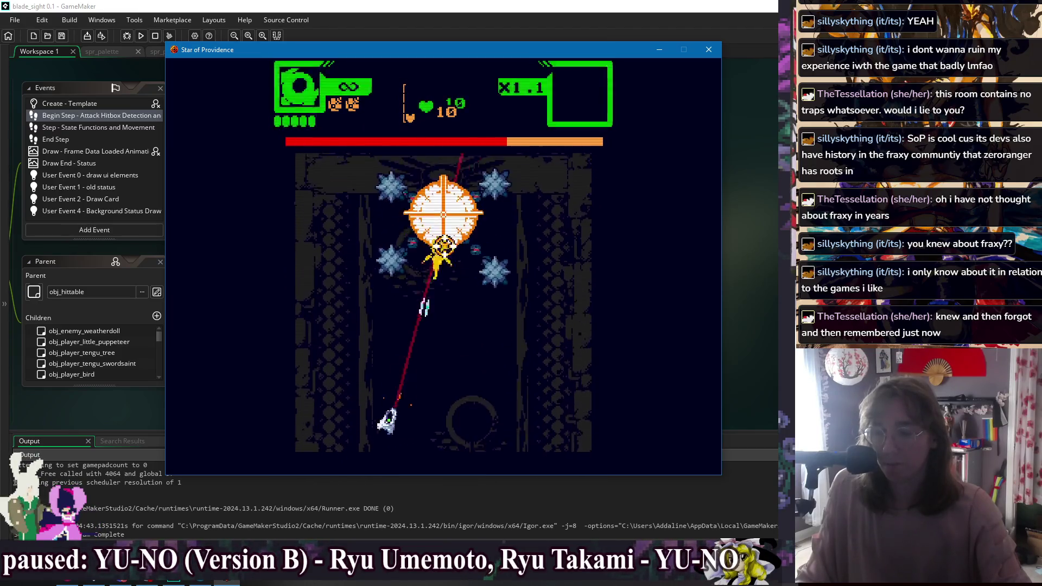
key("Up")
key("Right")
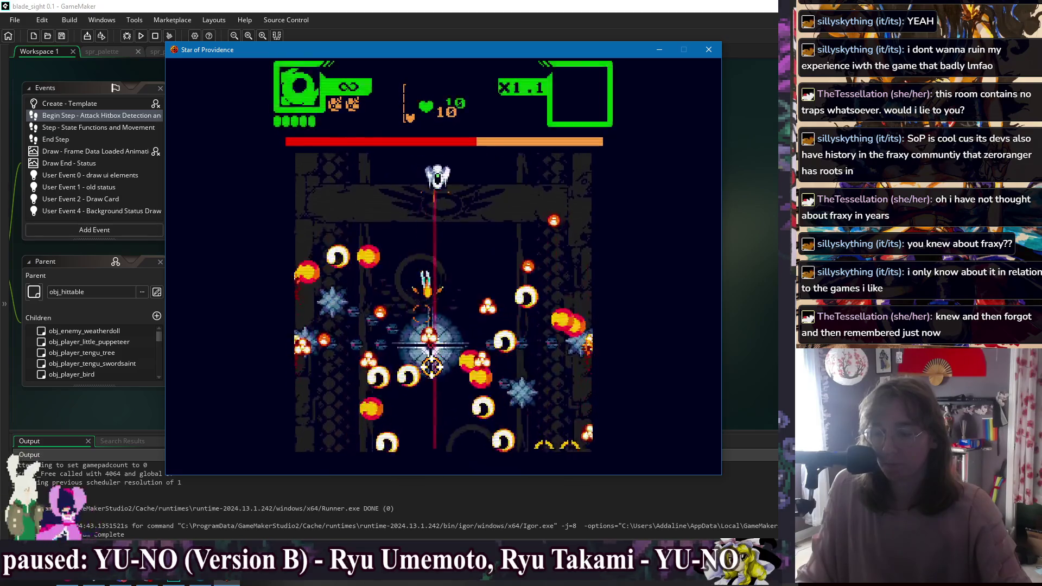
key("Right")
key("Up")
key("Left")
key("Right")
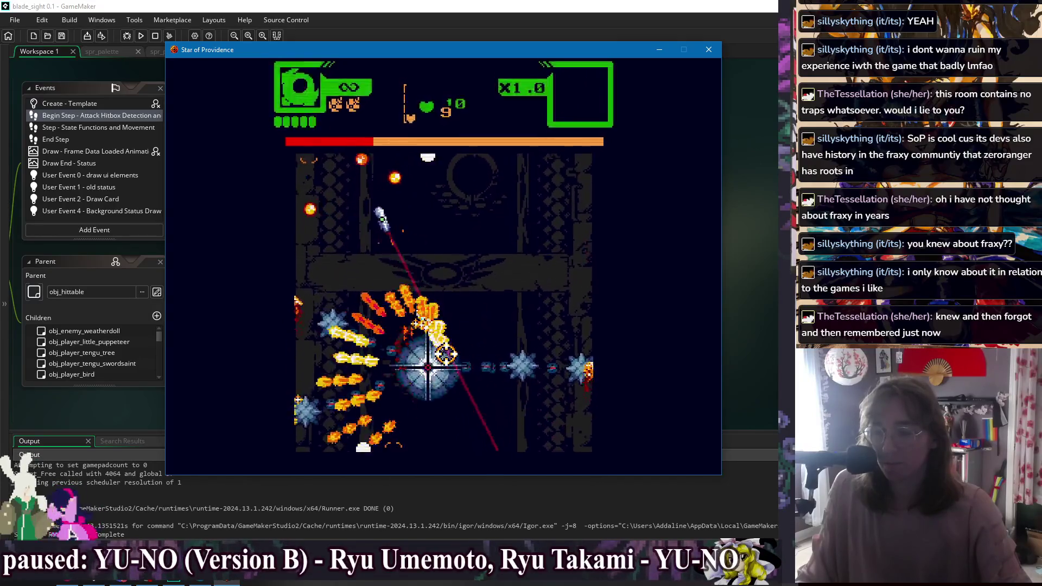
key("Right")
key("Up")
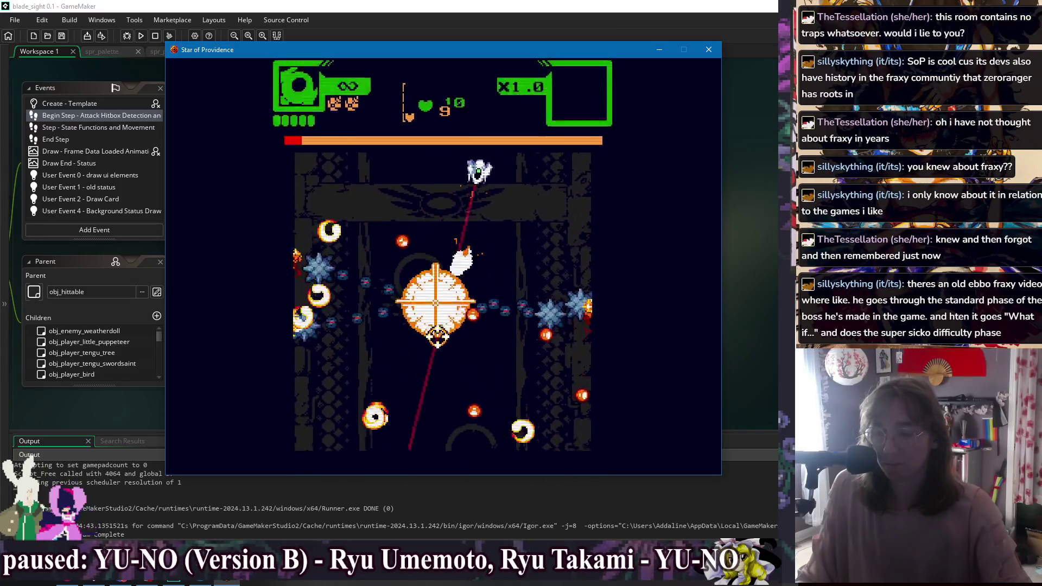
key("Up")
key("Down")
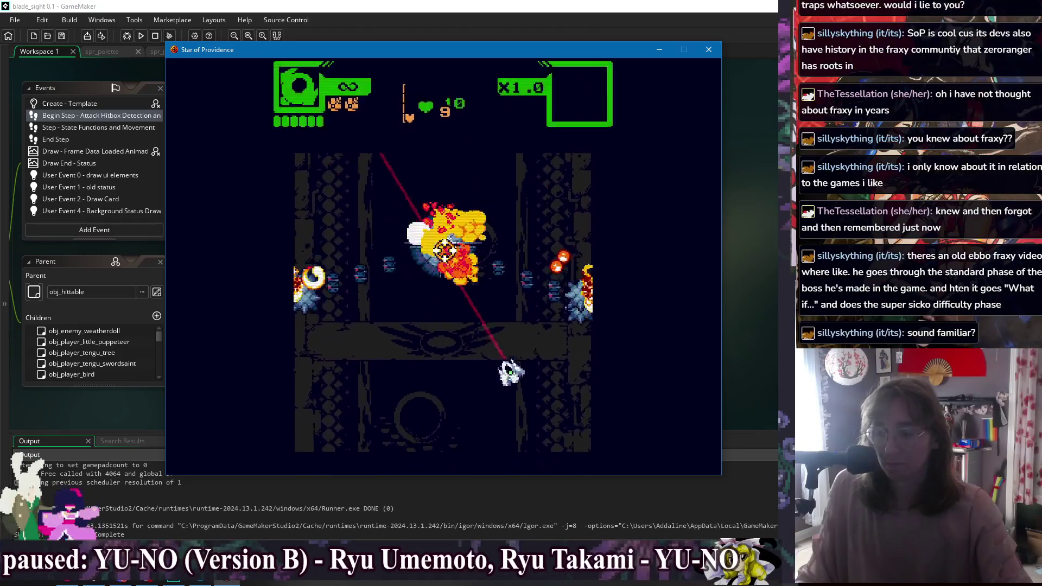
key("Left")
key("Up")
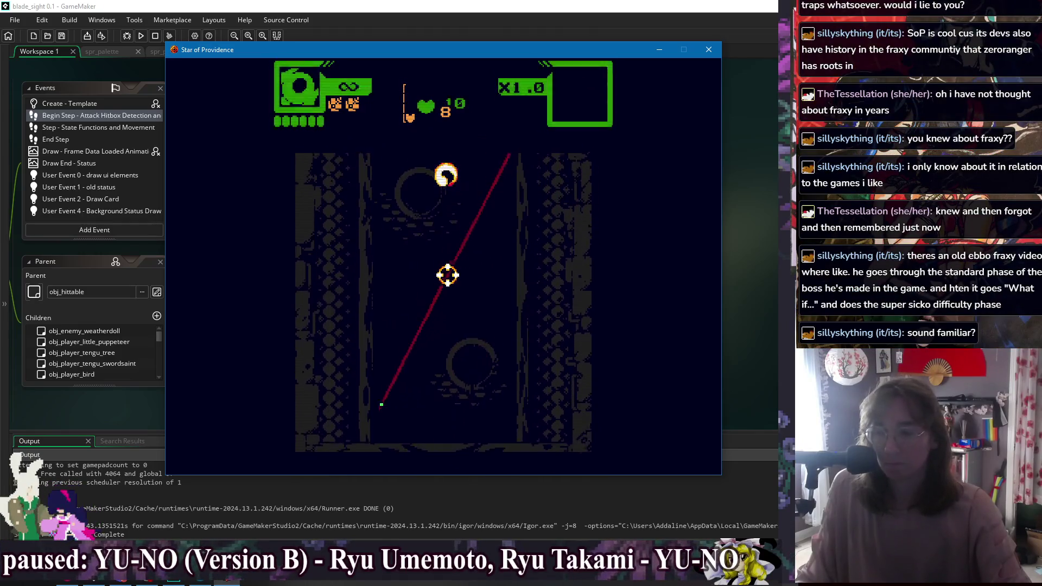
key("Up")
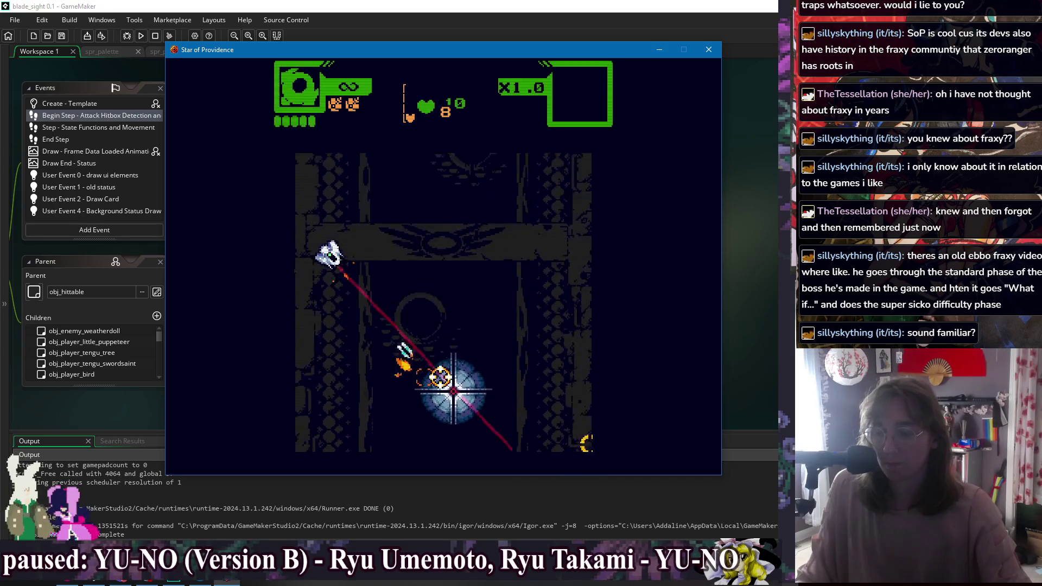
key("Down")
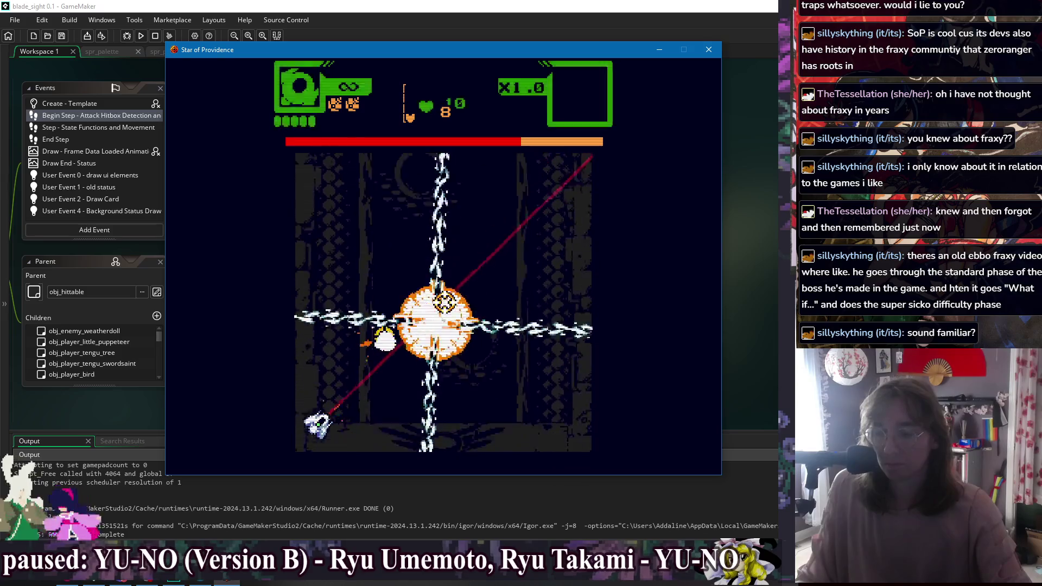
key("Right")
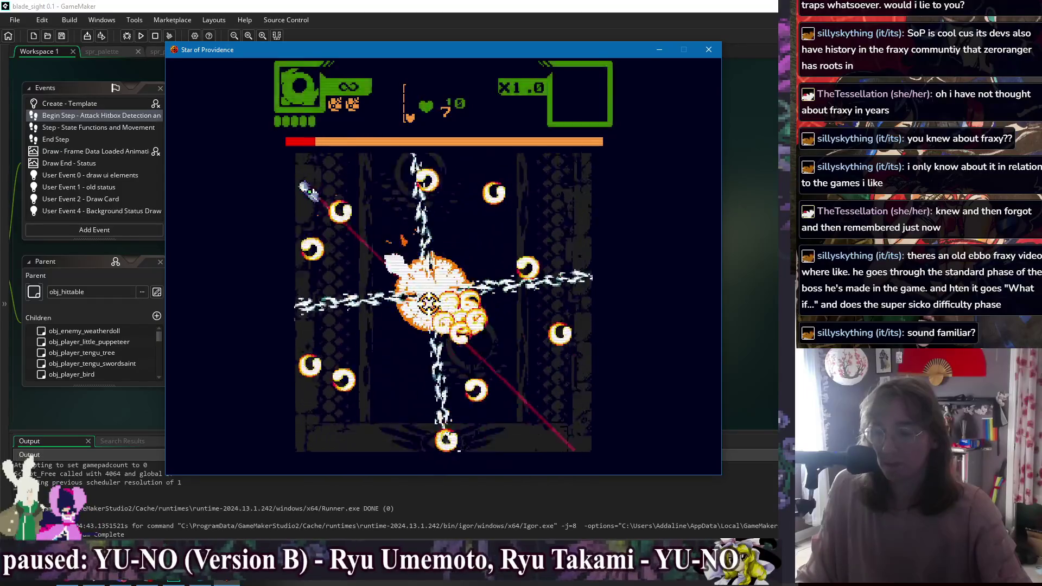
key("Down")
key("Right")
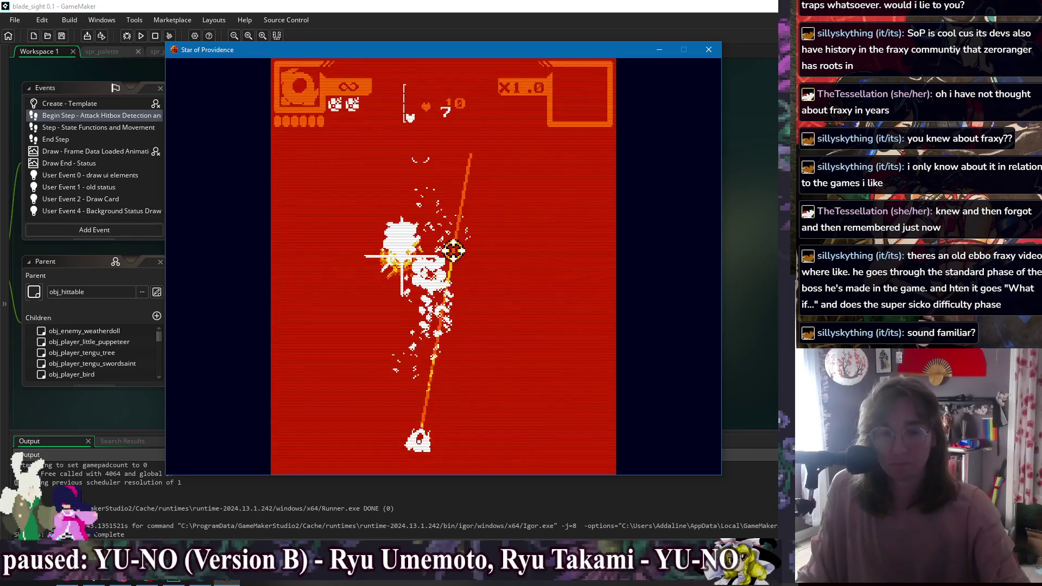
key("Left")
key("Up")
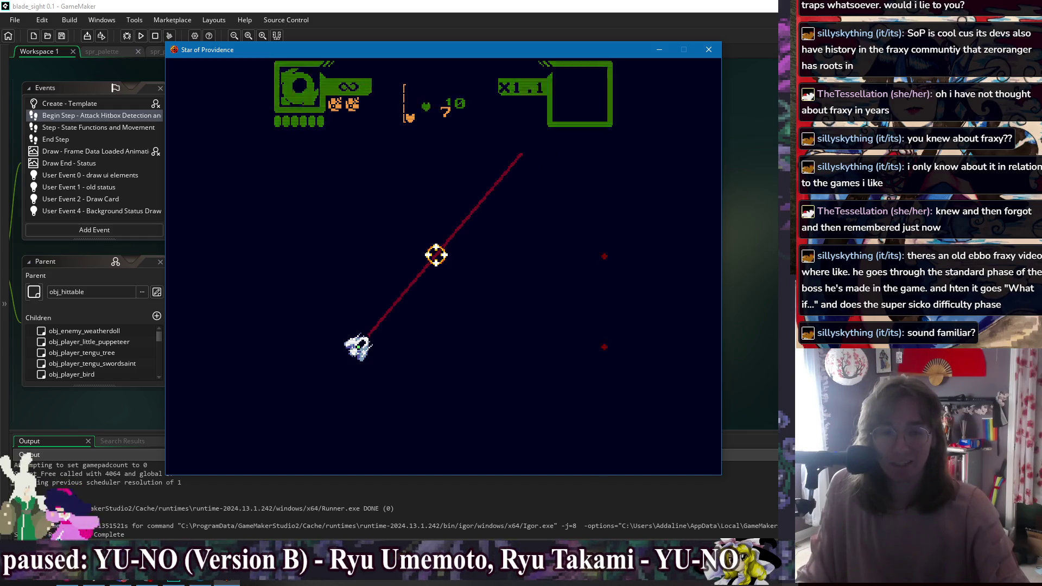
key("Right")
key("Up")
Step: Enter the pillared room and weave past the boss's fireballs toward the pillars
key("Left")
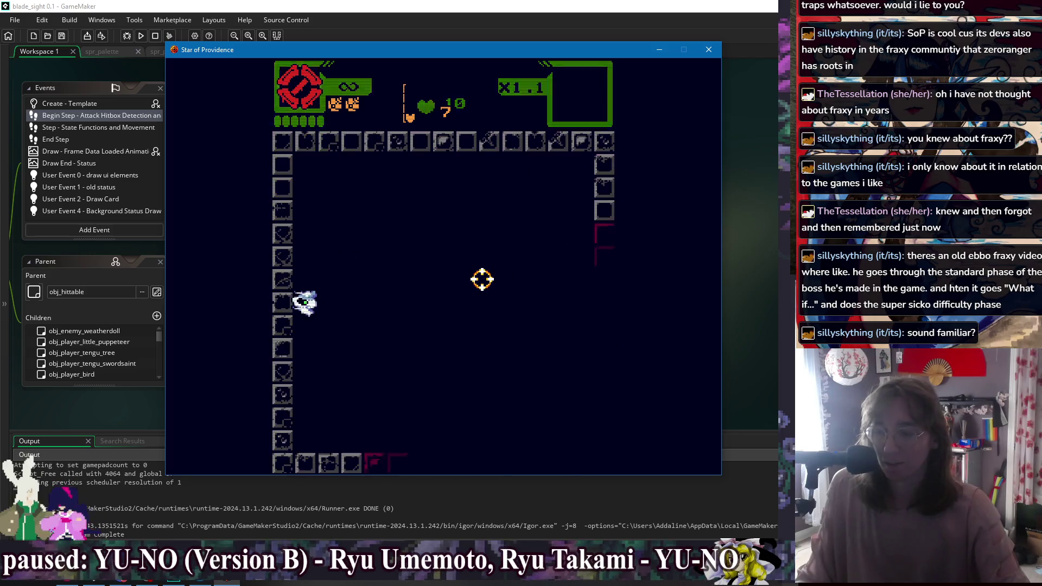
key("Right")
key("Up")
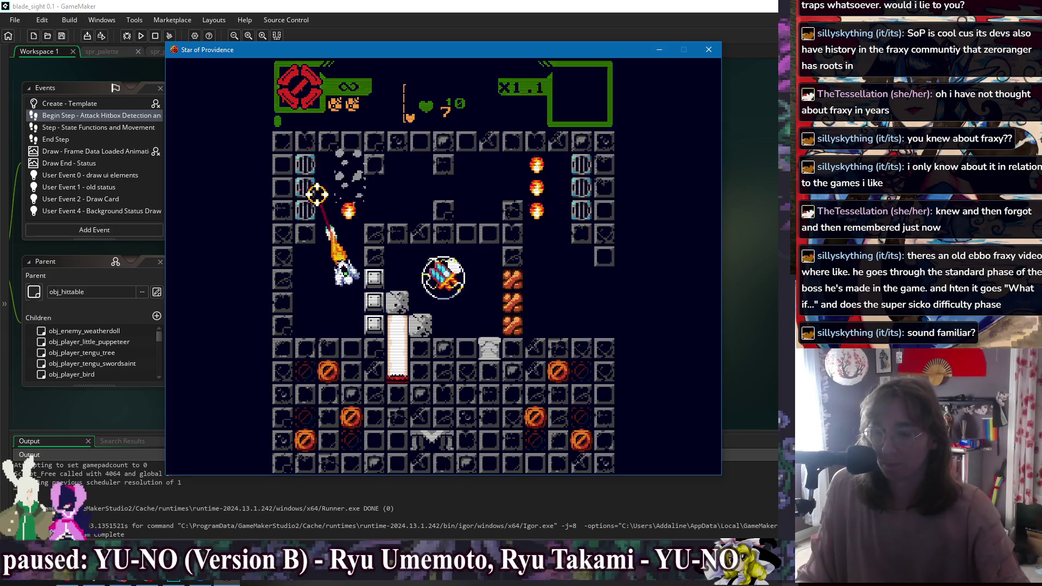
key("Up")
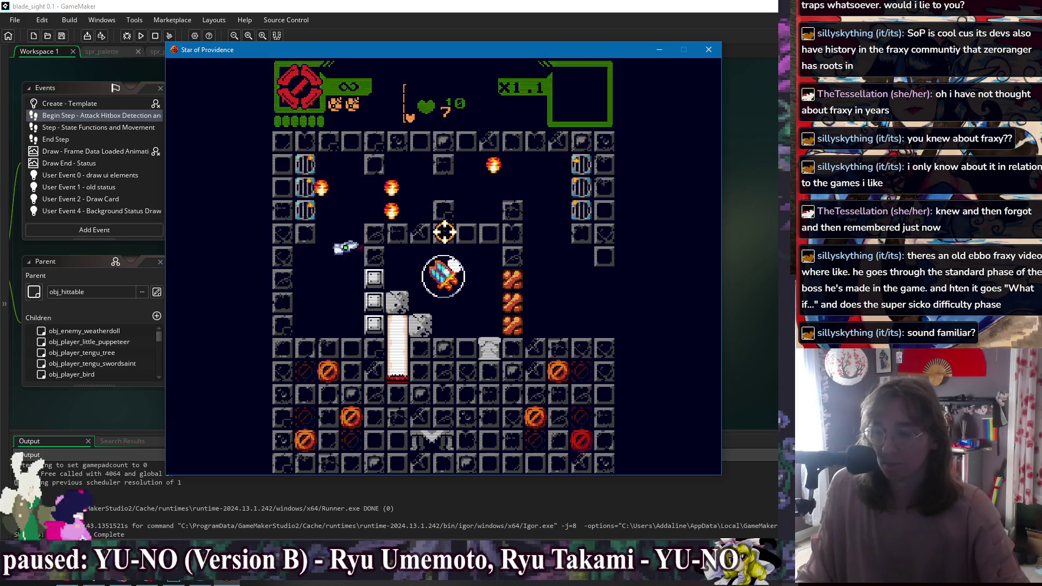
key("Right")
key("Up")
key("Down")
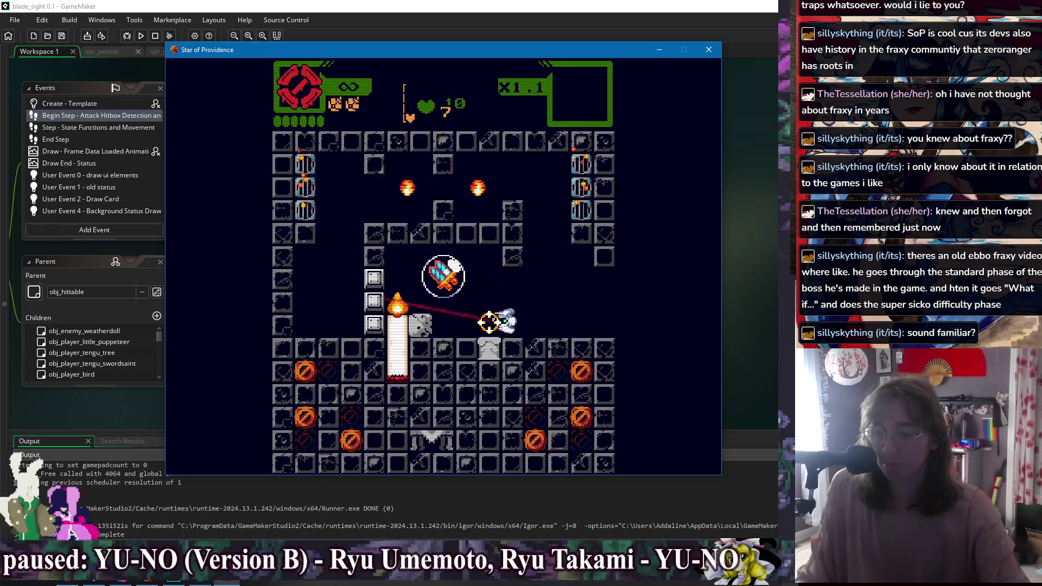
key("Left")
key("Up")
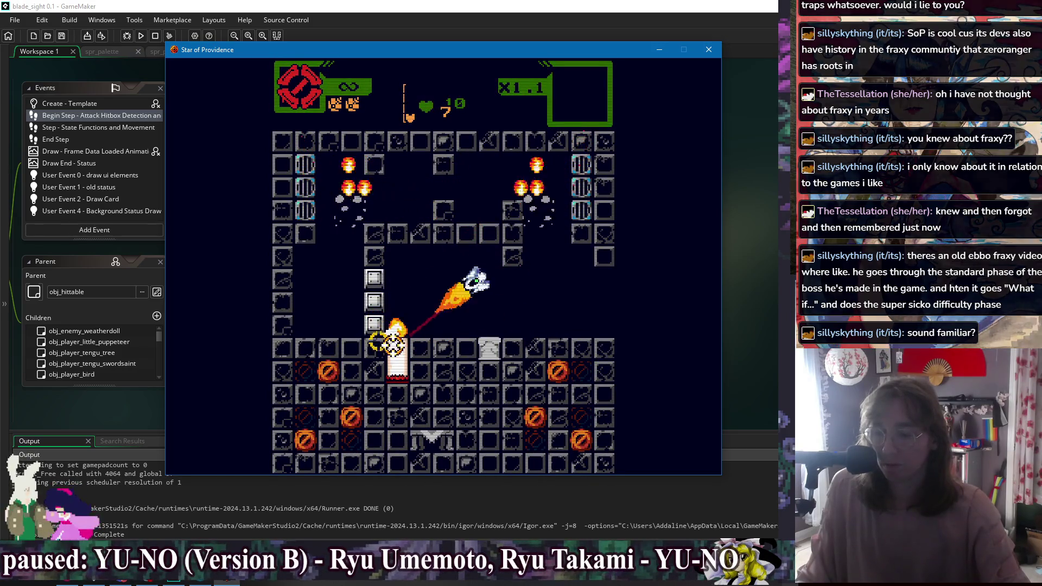
key("Left")
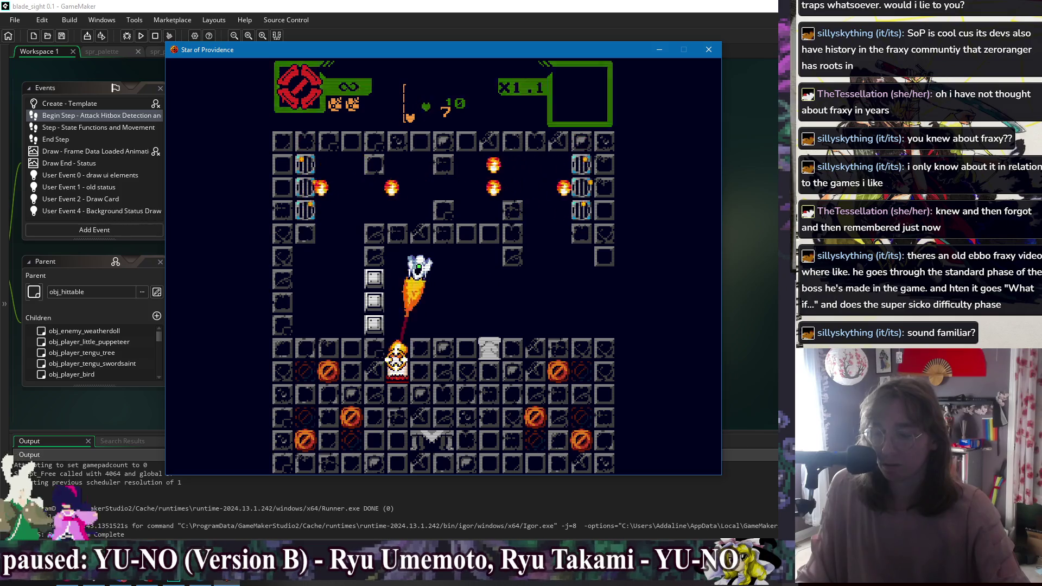
key("Left")
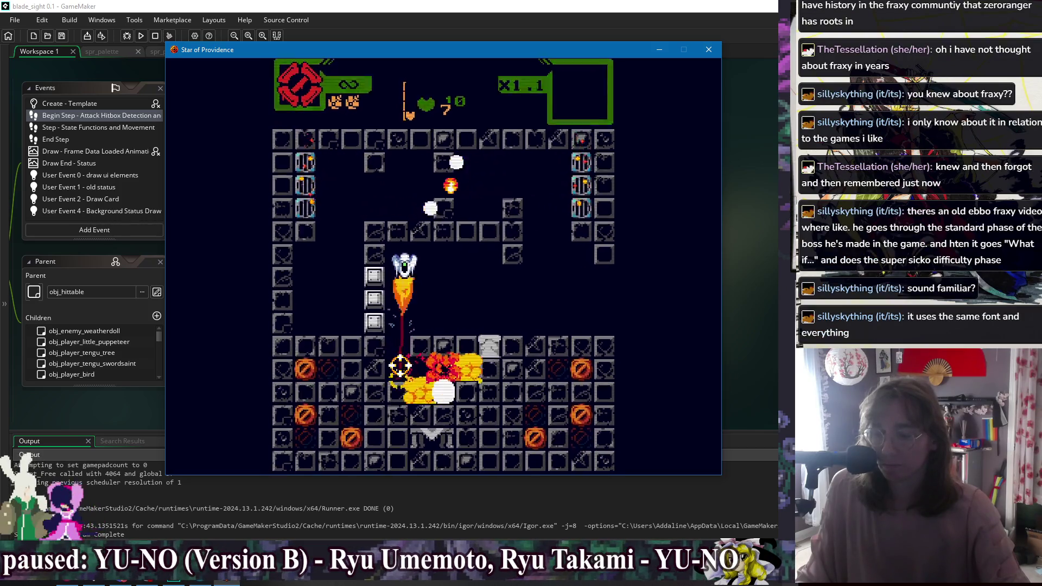
key("Down")
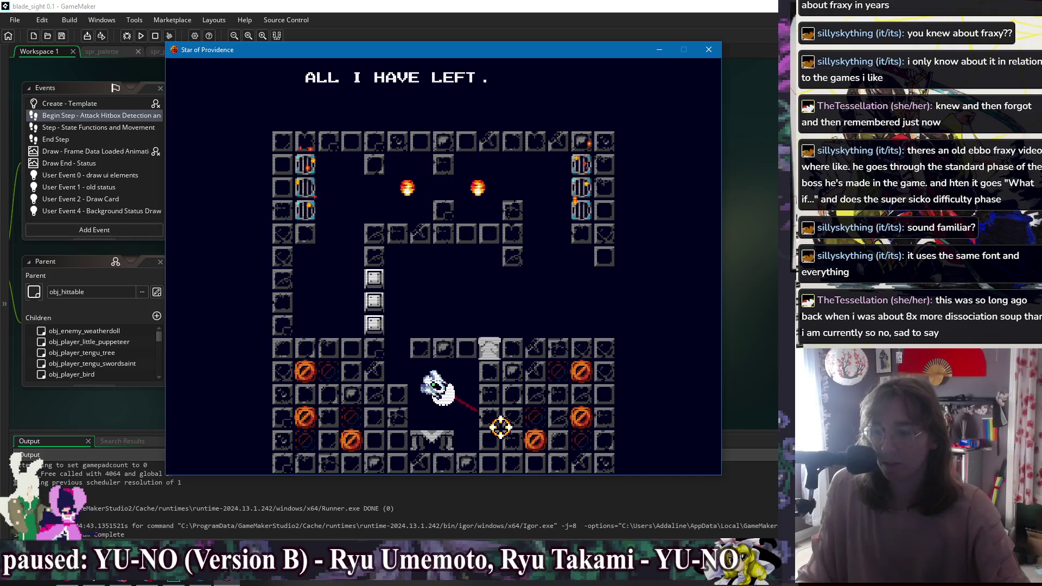
Step: Keep dodging with WASD after the dialogue until the red winged boss is destroyed, then continue
key("w")
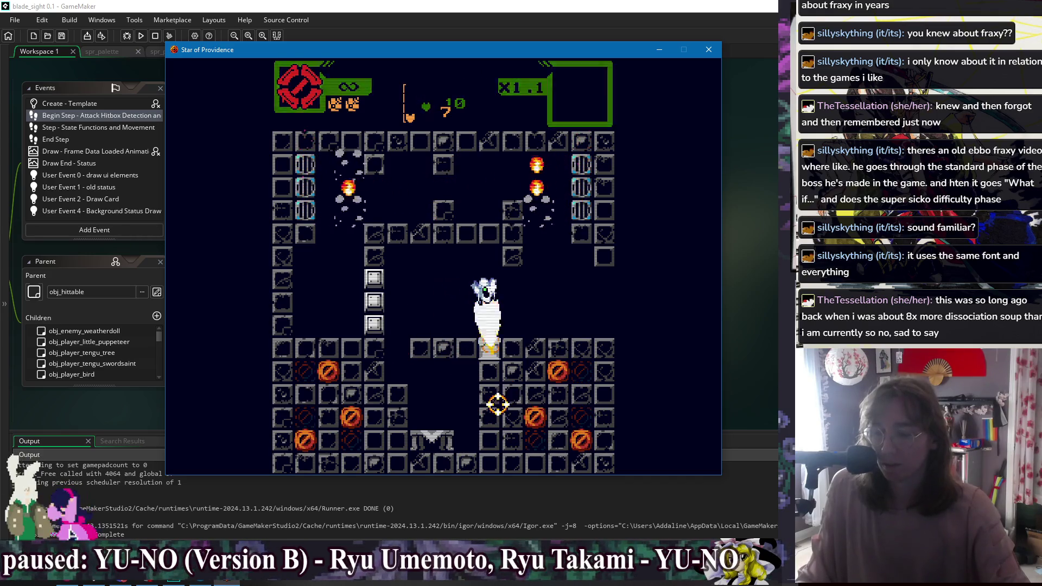
key("s")
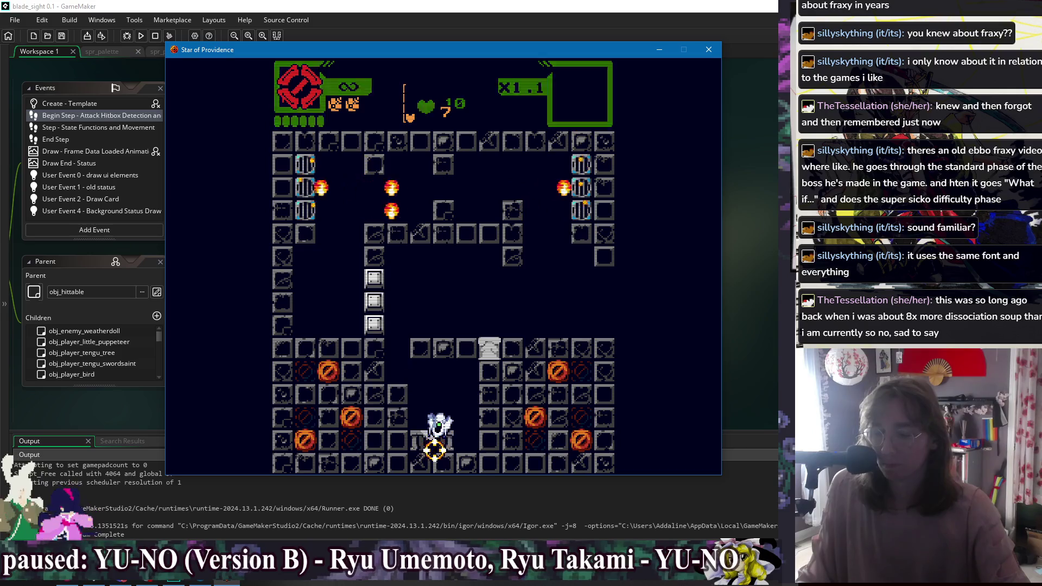
key("d")
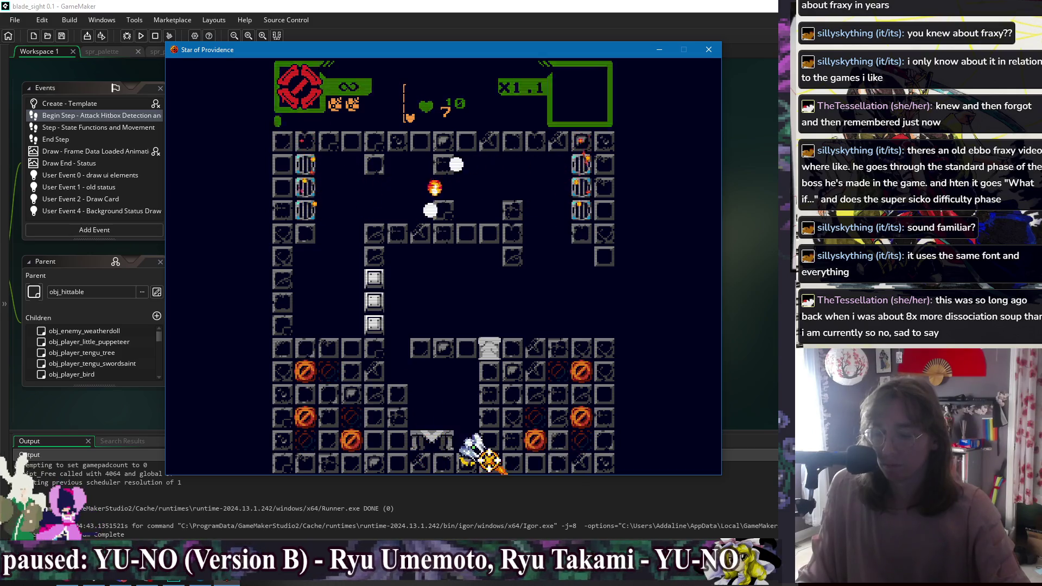
key("a")
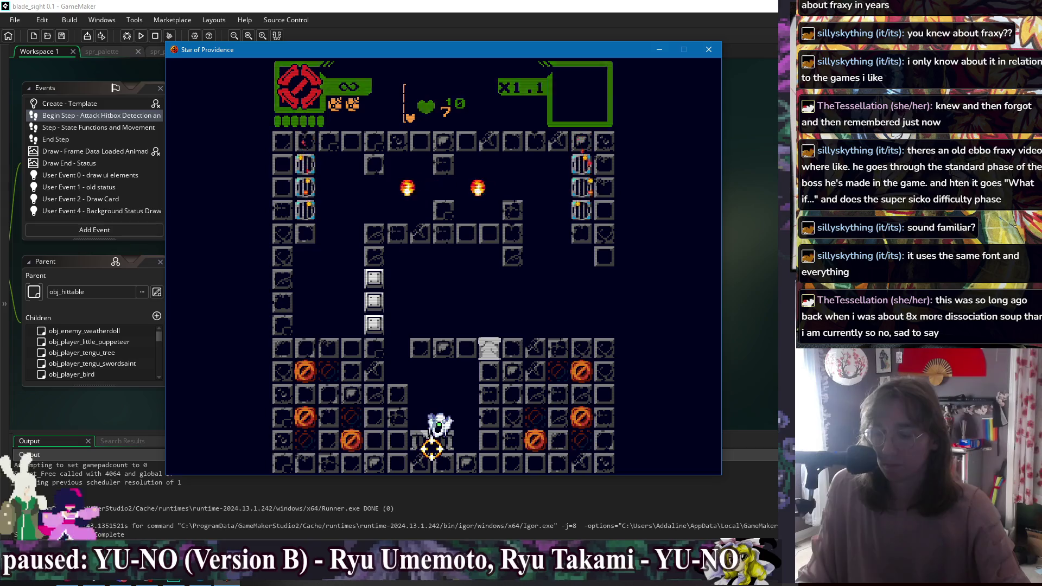
key("w")
key("d")
key("d")
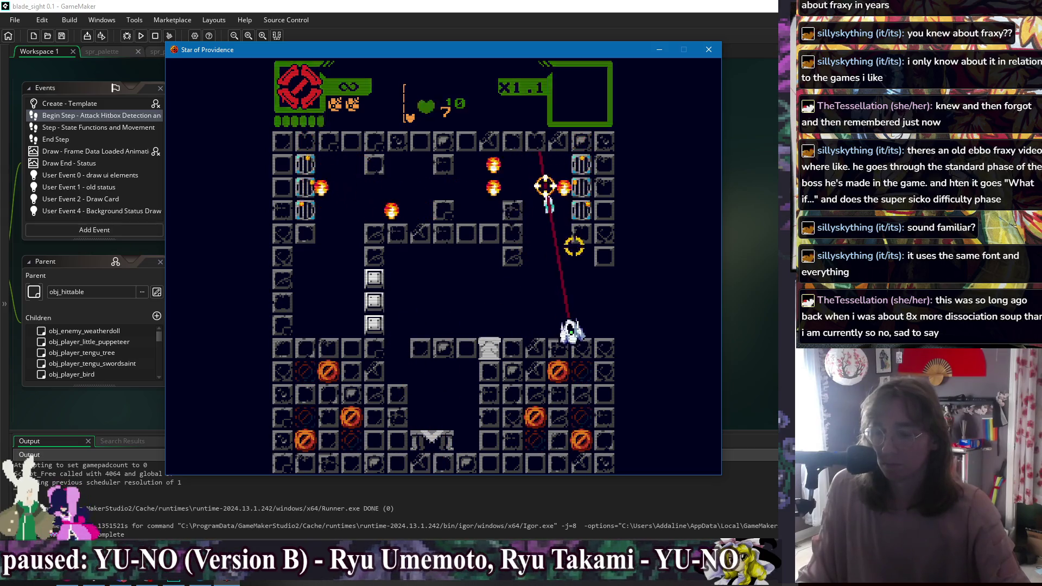
key("a")
key("w")
key("d")
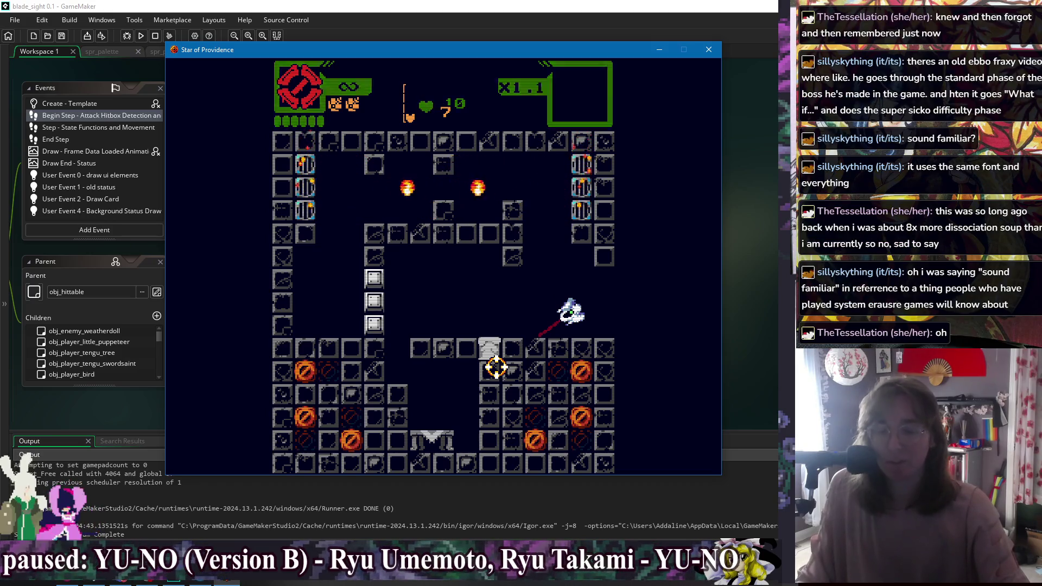
left_click(495, 366)
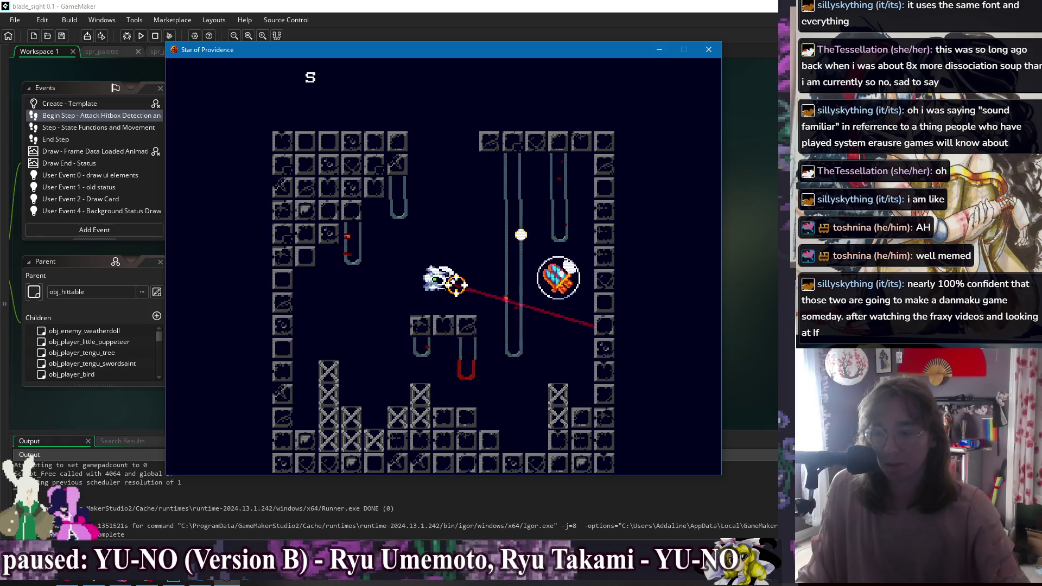
Step: Fly up through the tube room's top door and sweep the beam across the block-walled room
key("s")
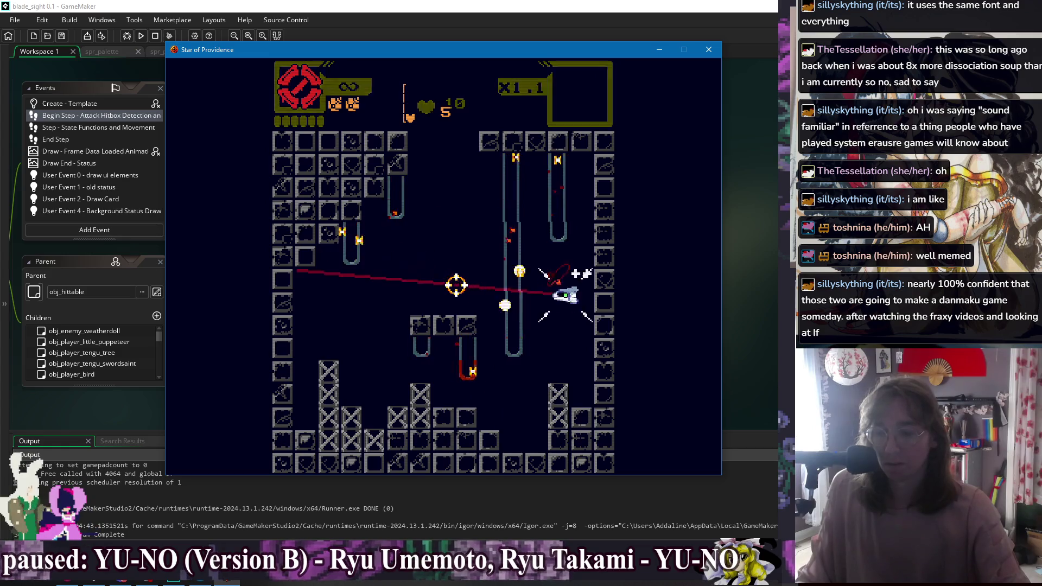
key("w")
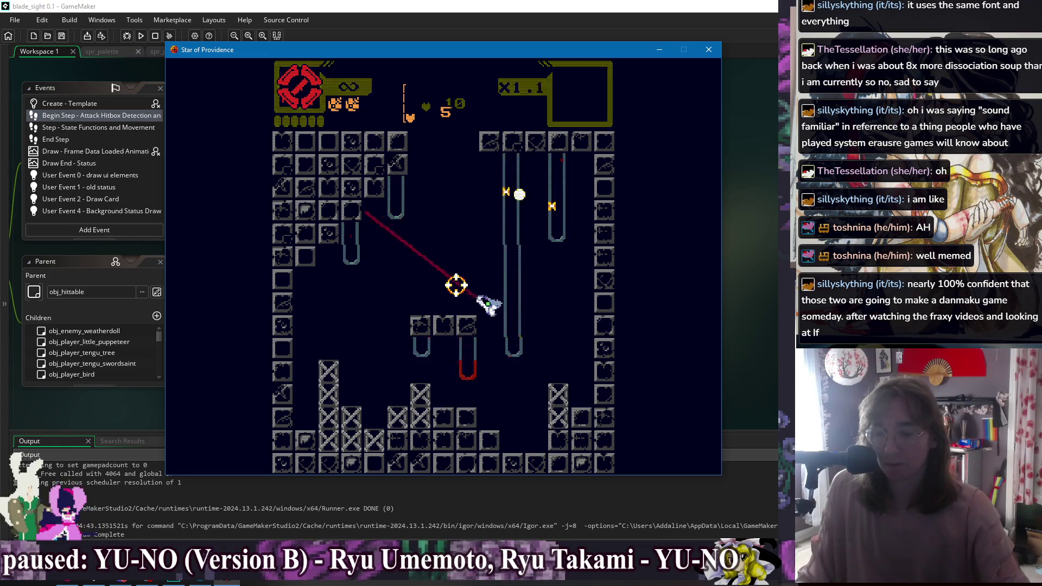
key("w")
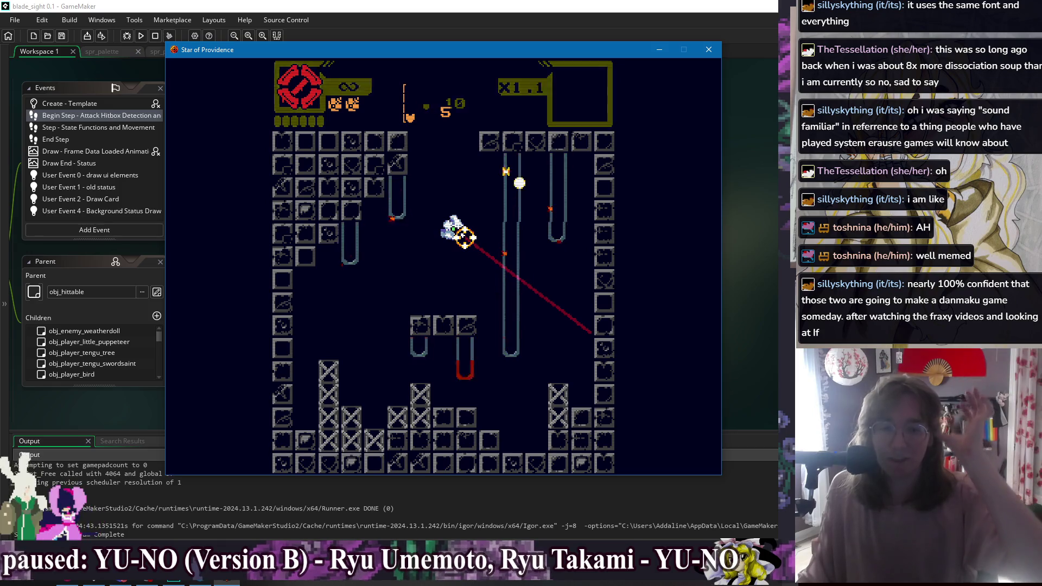
key("w")
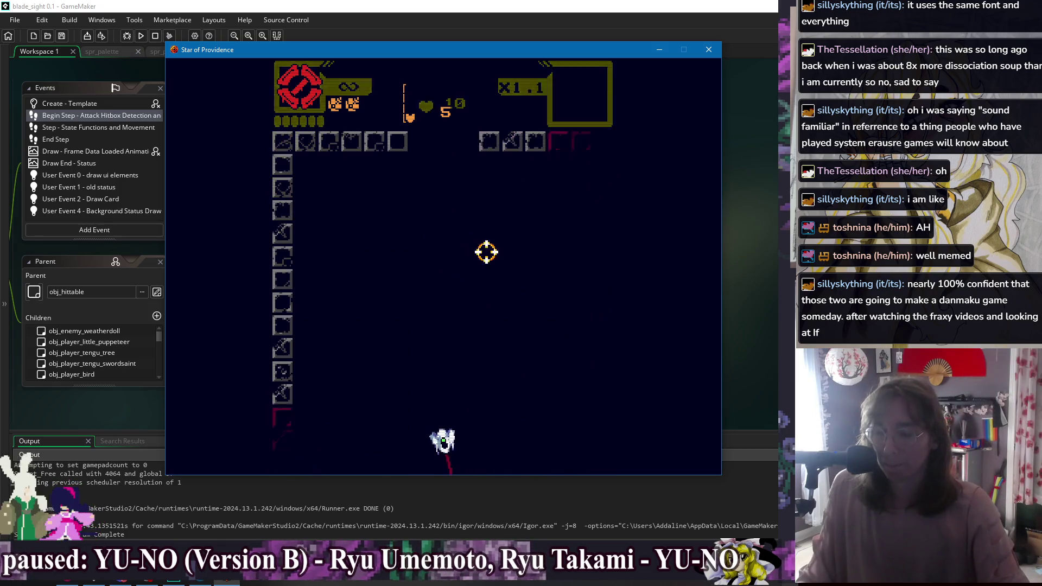
mouse_move(459, 265)
left_mouse_down()
mouse_move(461, 246)
mouse_move(523, 422)
mouse_move(467, 456)
mouse_move(597, 373)
mouse_move(598, 402)
mouse_move(386, 271)
mouse_move(284, 277)
mouse_move(284, 235)
mouse_move(367, 269)
left_mouse_up()
Step: Weave around the block-walled room beaming the blue crawlers, then advance to the OVERLORD arena
key("w")
key("a")
key("w")
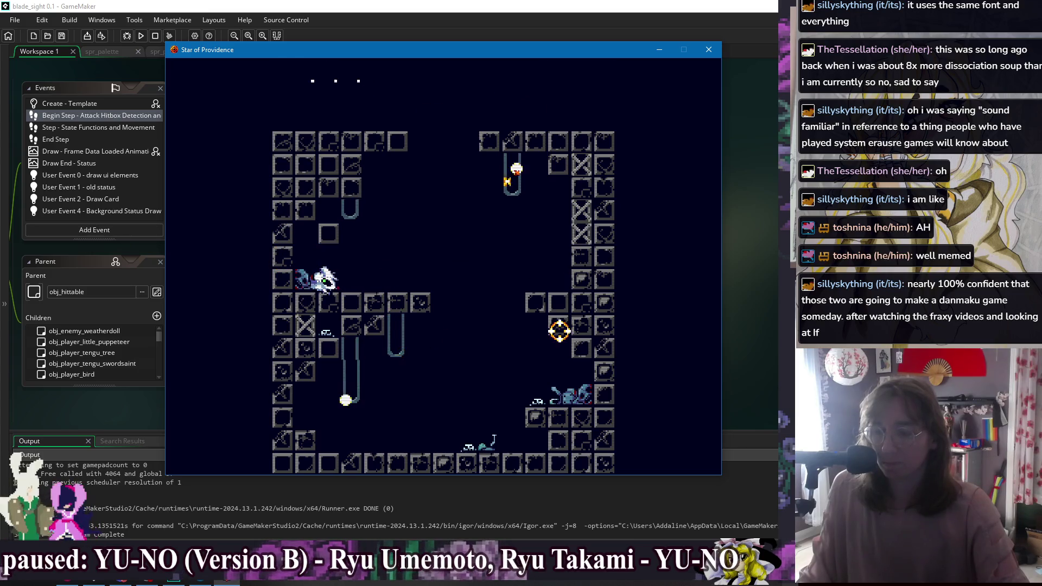
key("d")
key("s")
mouse_move(559, 328)
left_mouse_down()
mouse_move(543, 330)
mouse_move(583, 206)
mouse_move(585, 224)
mouse_move(467, 325)
mouse_move(434, 288)
mouse_move(567, 355)
mouse_move(542, 344)
mouse_move(510, 233)
mouse_move(578, 214)
mouse_move(587, 200)
mouse_move(573, 362)
mouse_move(425, 374)
mouse_move(439, 432)
mouse_move(540, 431)
mouse_move(431, 294)
mouse_move(444, 157)
mouse_move(440, 235)
mouse_move(484, 288)
mouse_move(435, 249)
mouse_move(442, 216)
mouse_move(456, 237)
left_mouse_up()
key("a")
key("w")
key("a")
key("w")
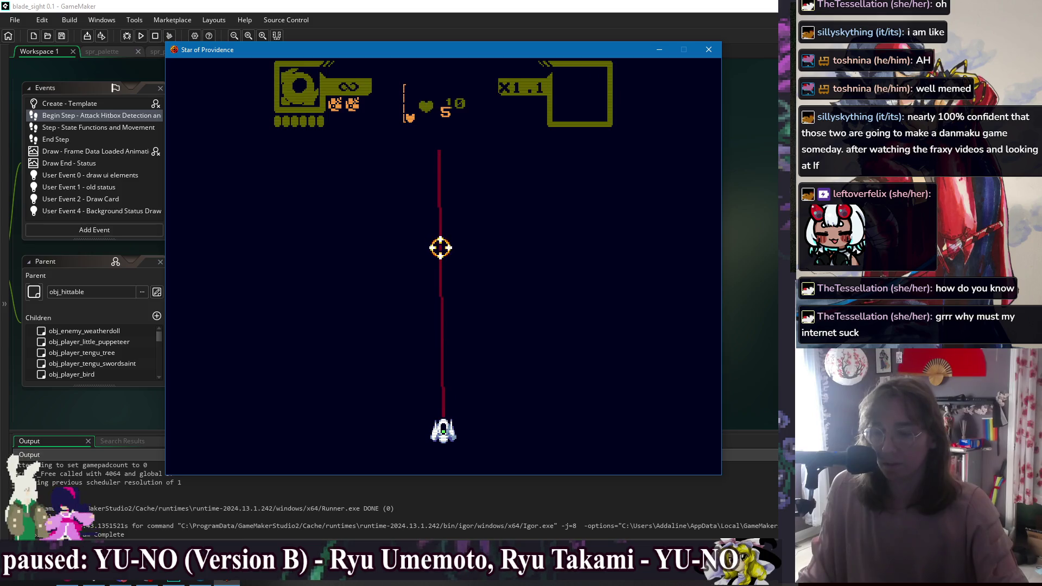
mouse_move(445, 250)
left_mouse_down()
mouse_move(443, 261)
mouse_move(458, 249)
mouse_move(449, 251)
mouse_move(499, 264)
mouse_move(460, 264)
mouse_move(431, 281)
left_mouse_up()
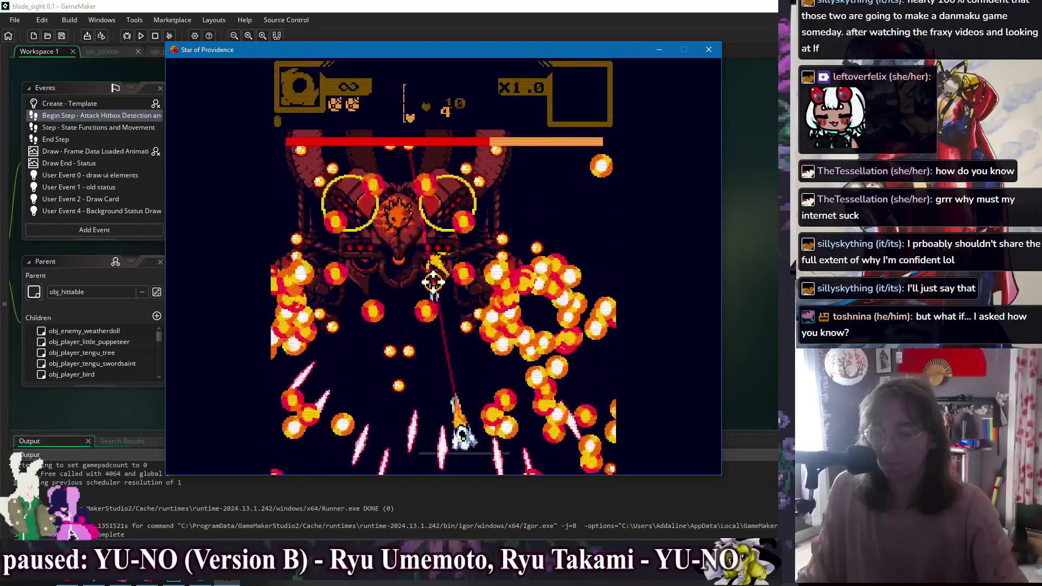
Step: Hold the beam on OVERLORD while sliding left and right to dodge its pink bullets
left_click_drag(432, 284, 435, 286)
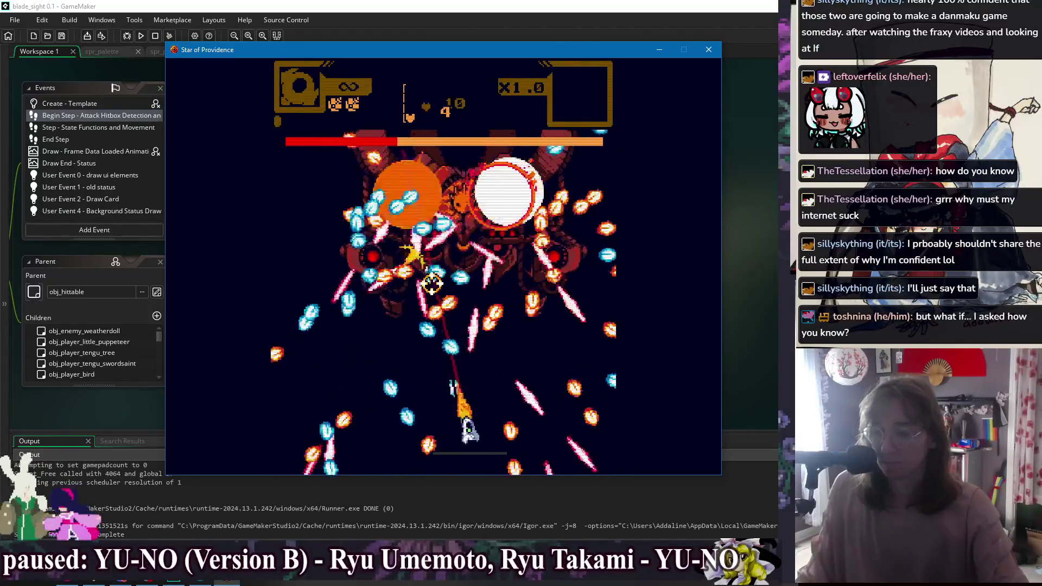
left_click_drag(466, 285, 466, 285)
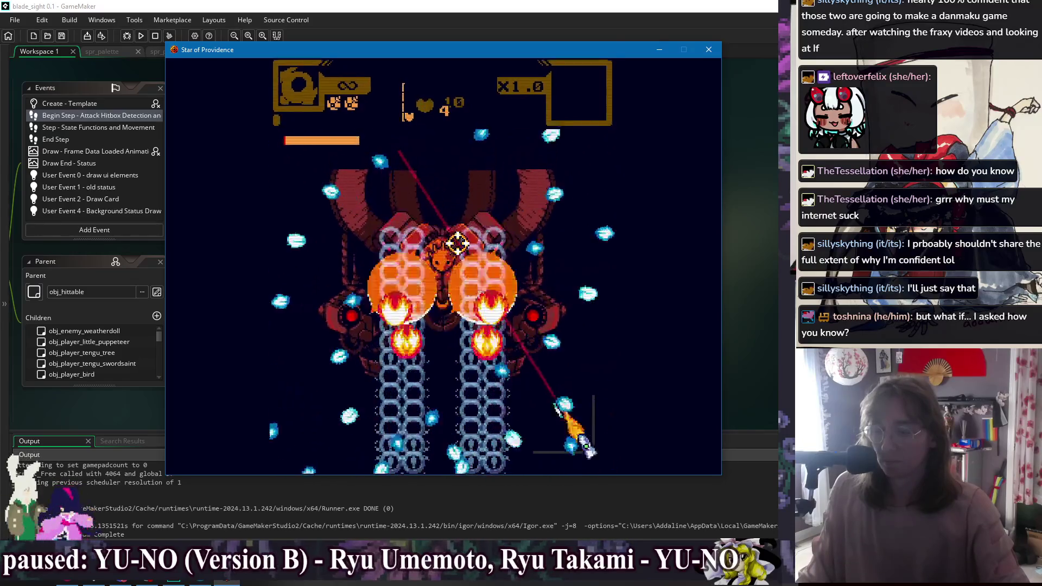
key("a")
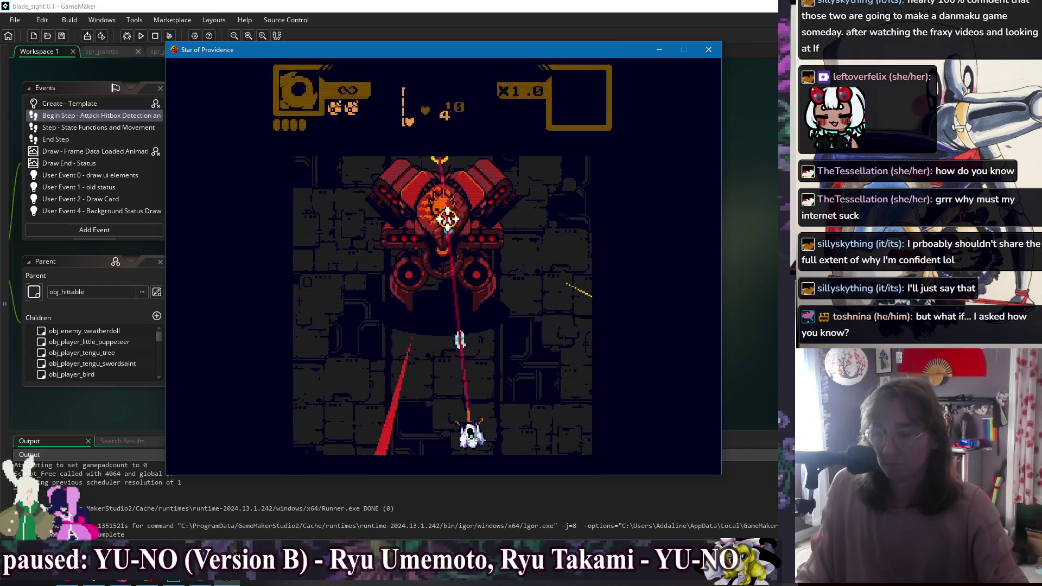
key("d")
key("s")
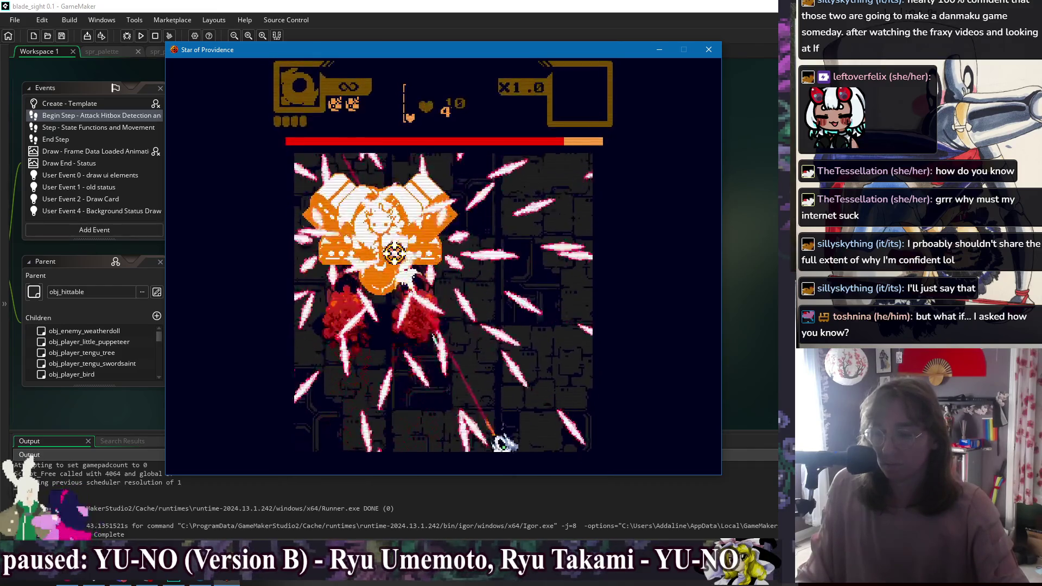
key("a")
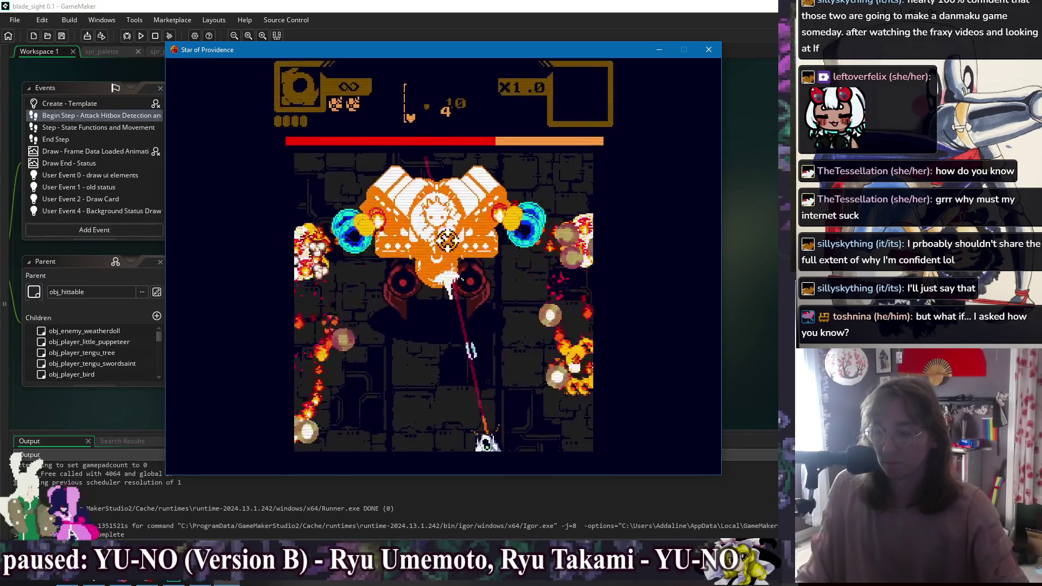
key("d")
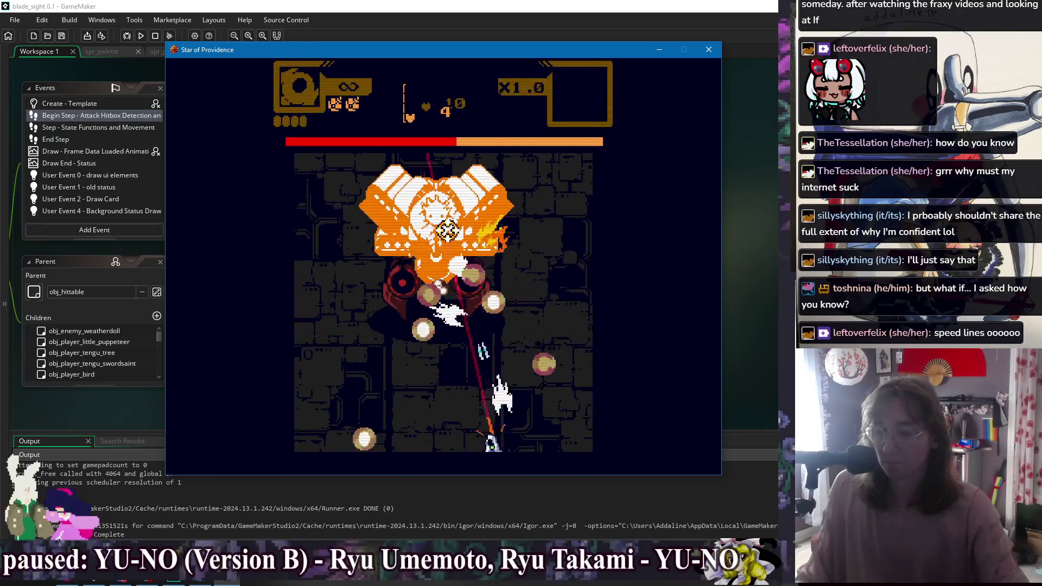
key("d")
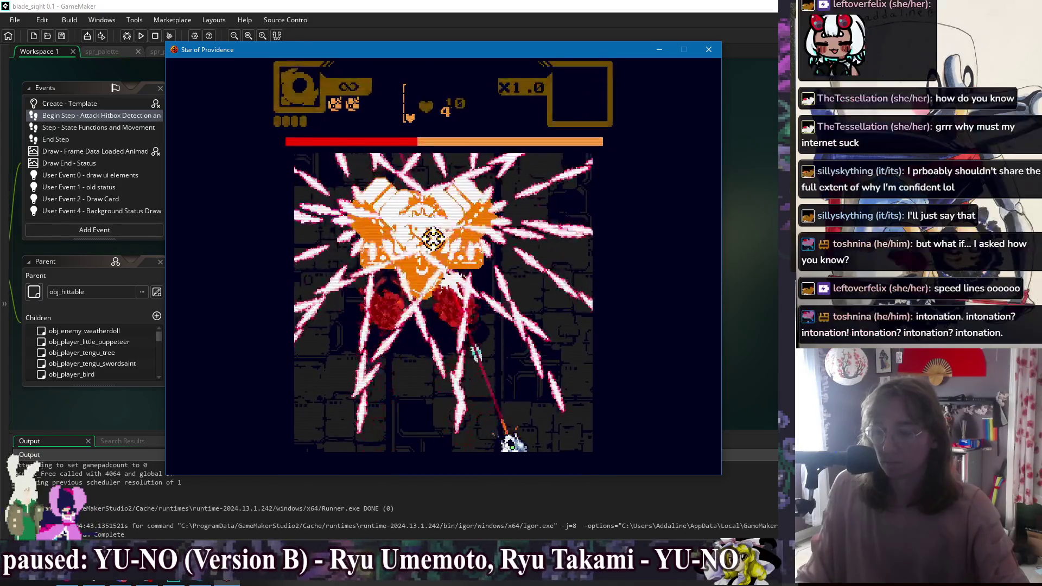
key("a")
key("a")
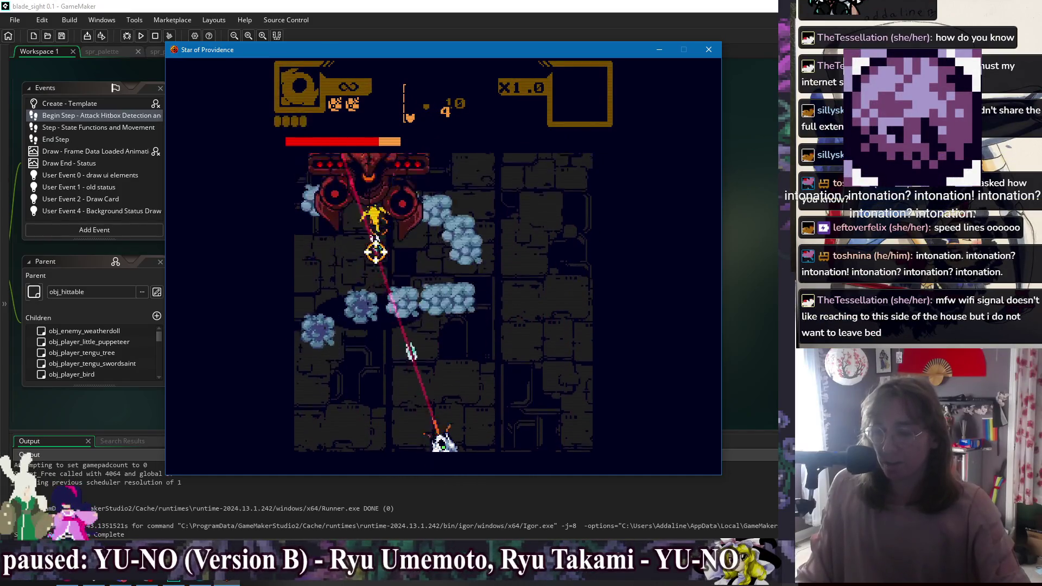
key("a")
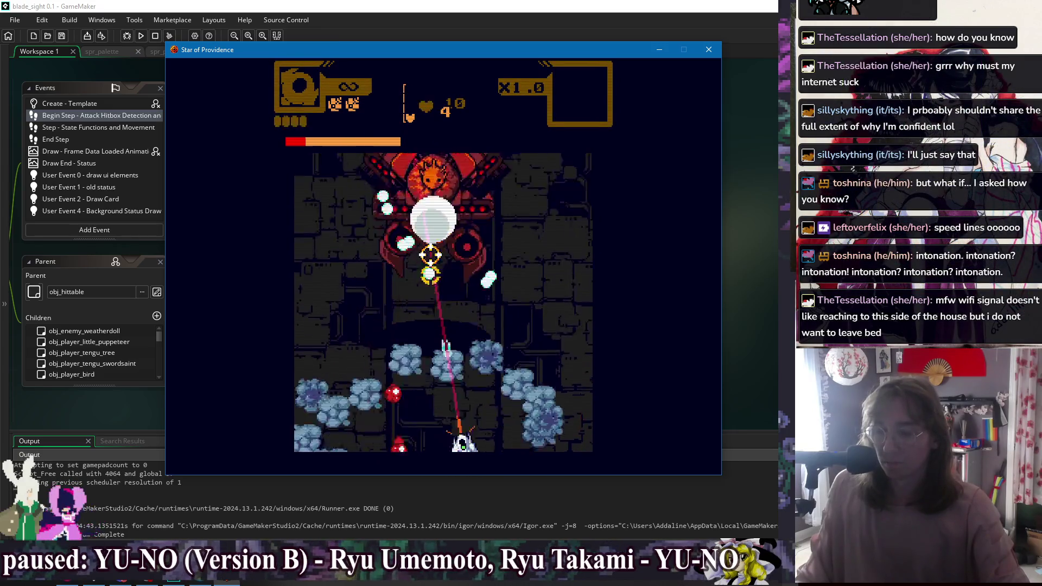
key("d")
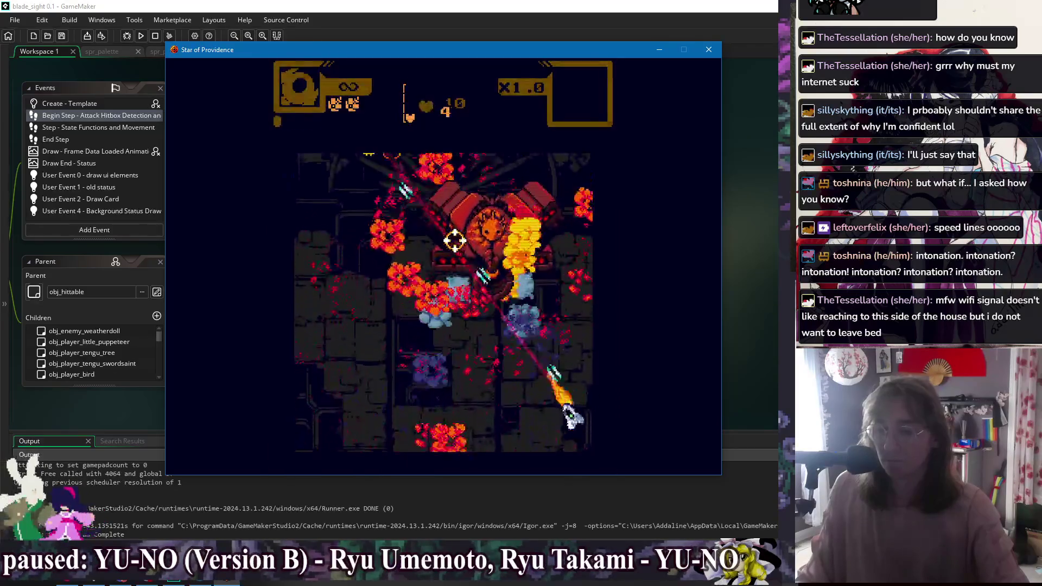
key("a")
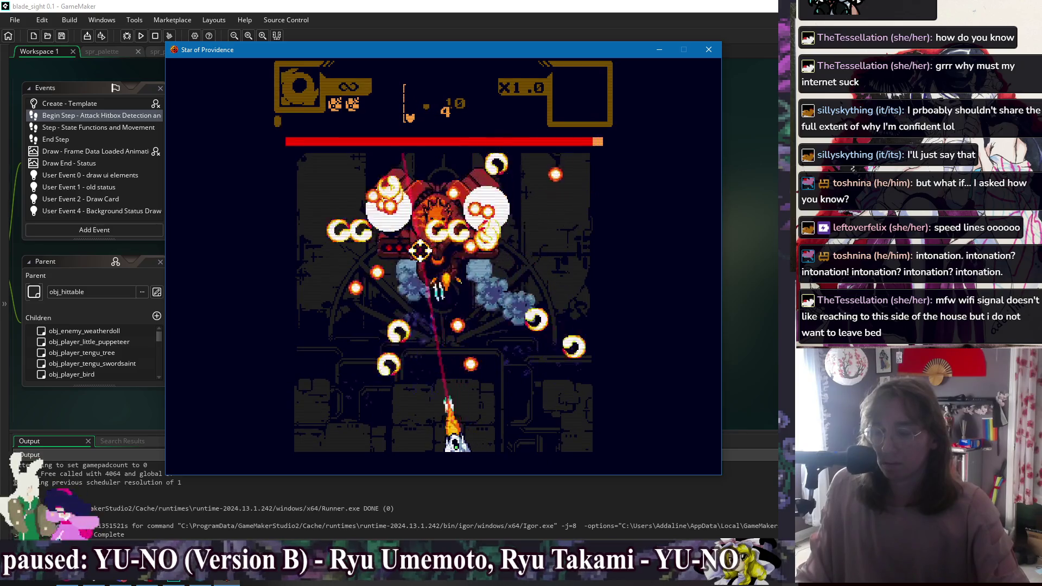
key("d")
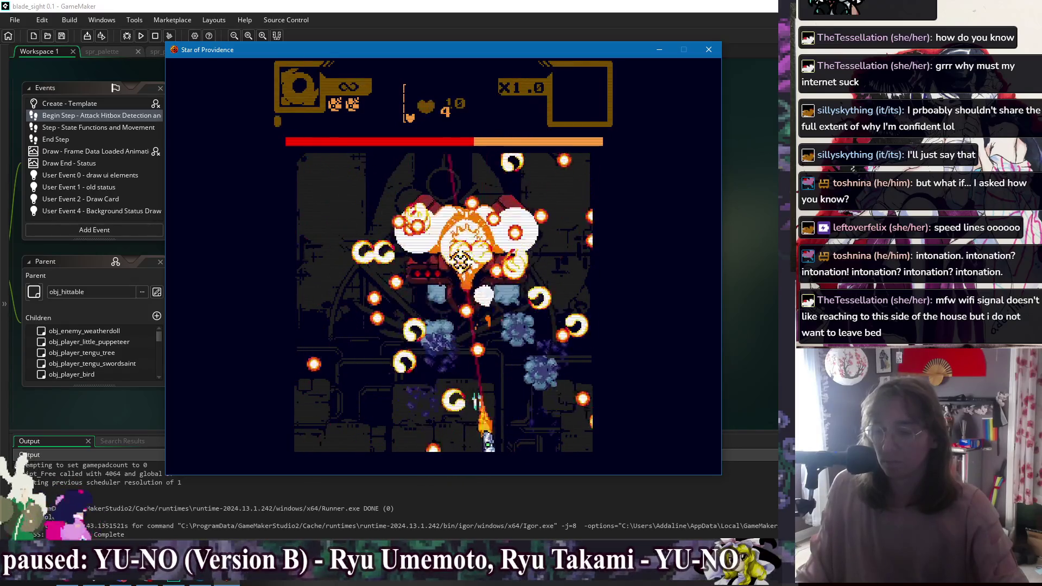
key("d")
key("a")
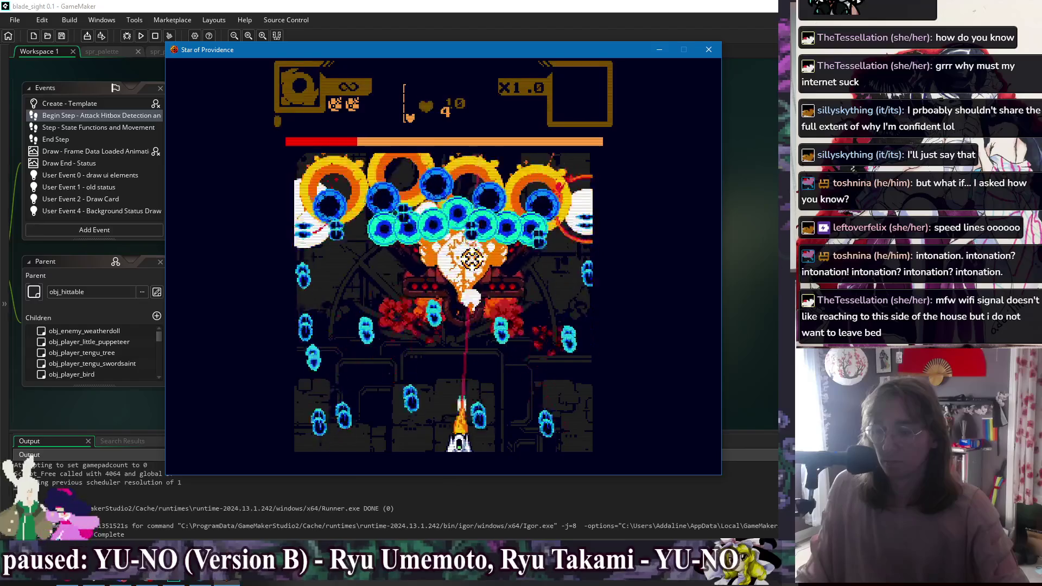
key("a")
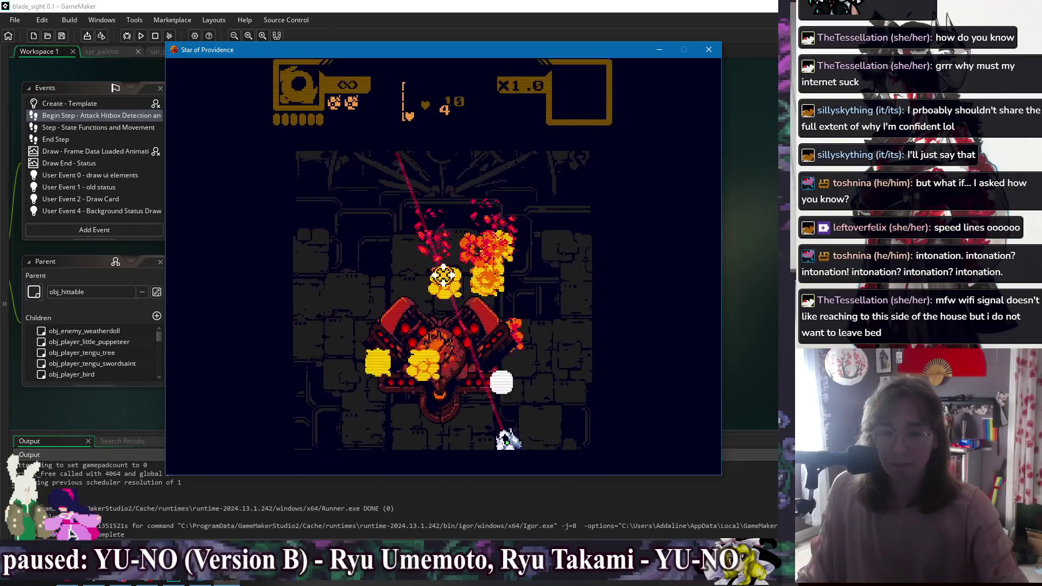
Step: Weave through the boss's blue bullets and falling blades to finish the trial
key("d")
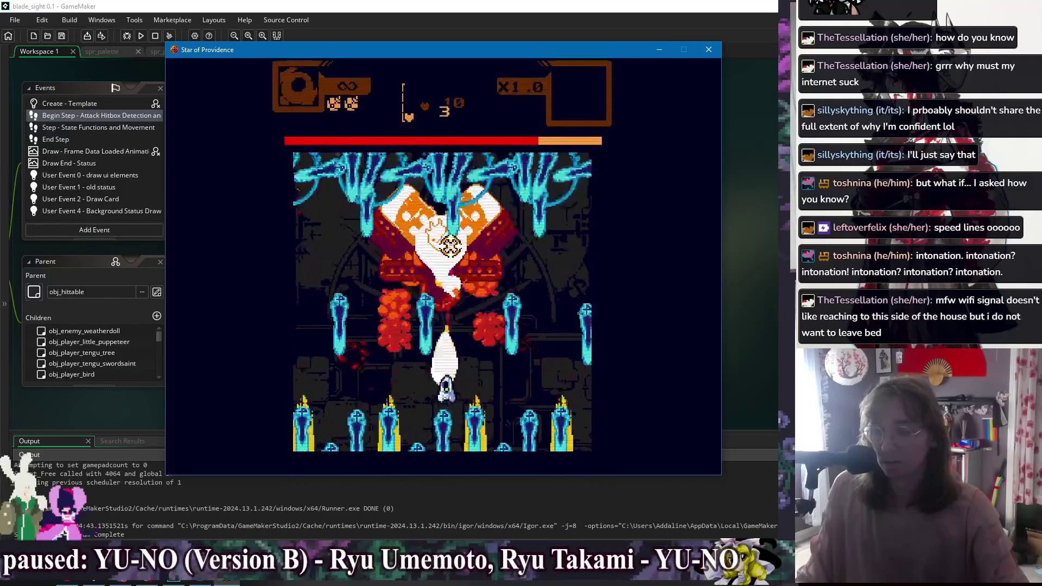
key("d")
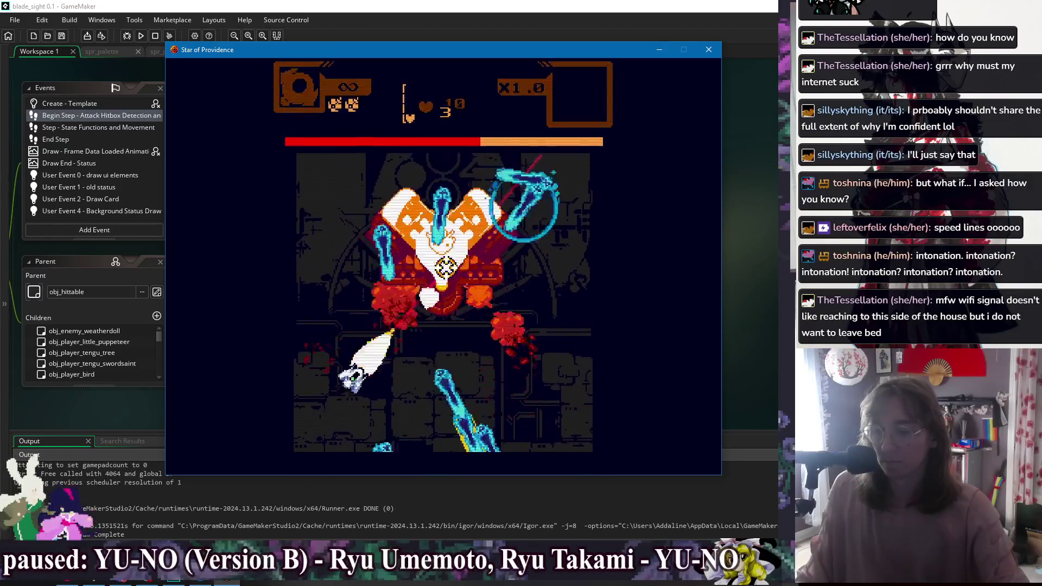
key("d")
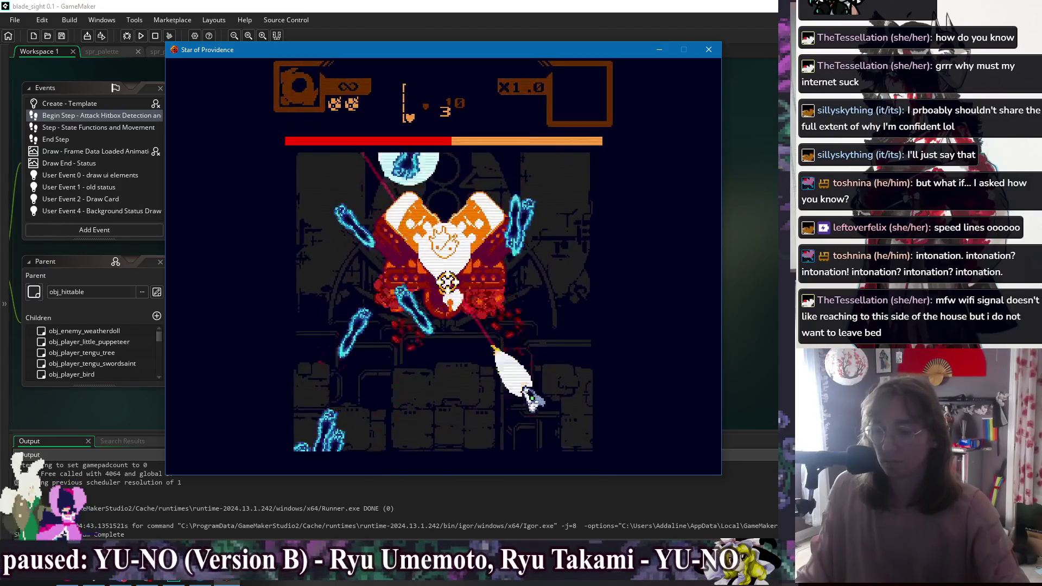
key("a")
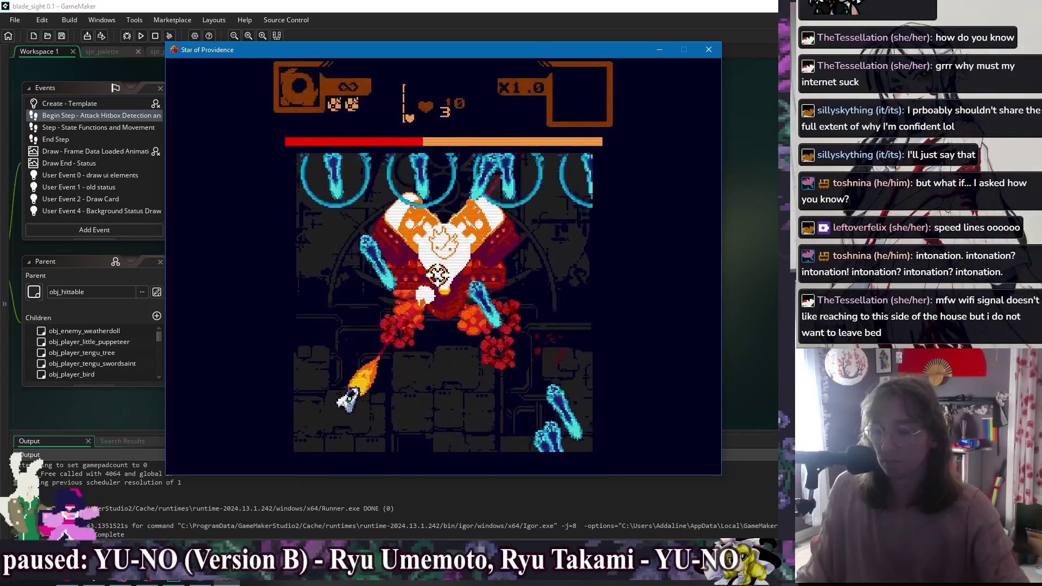
key("d")
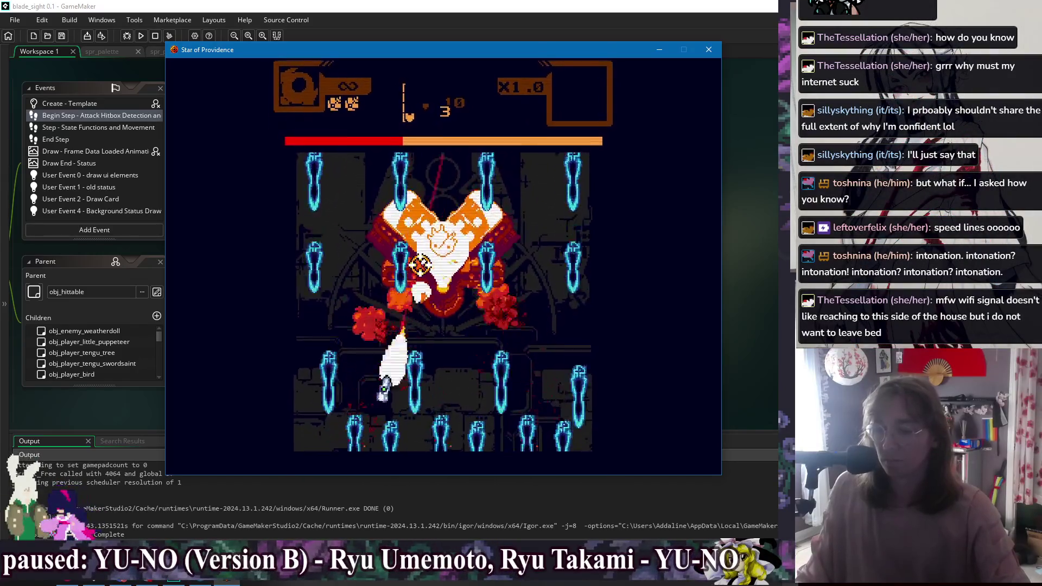
key("d")
key("s")
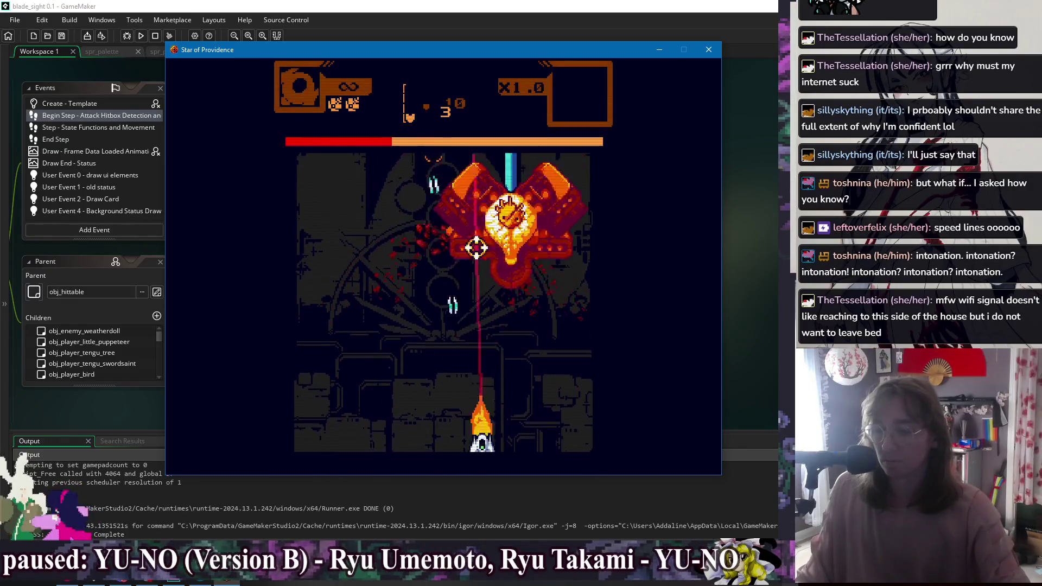
key("d")
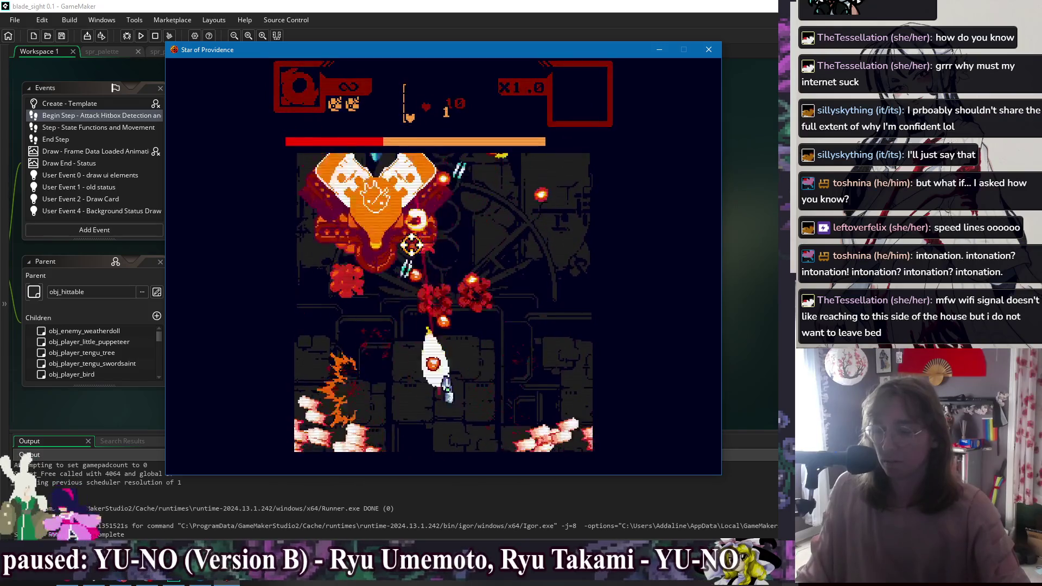
key("a")
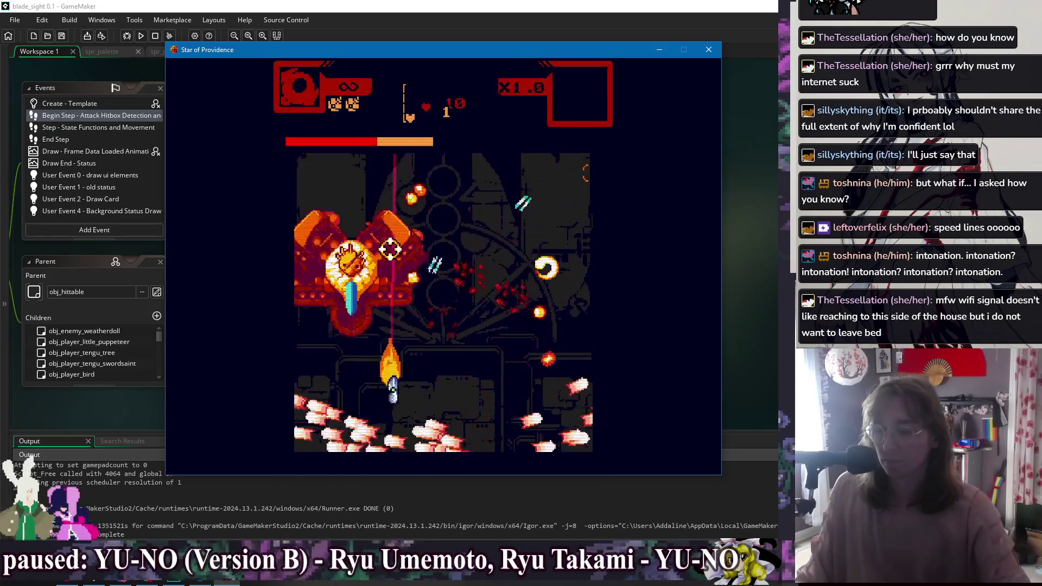
key("a")
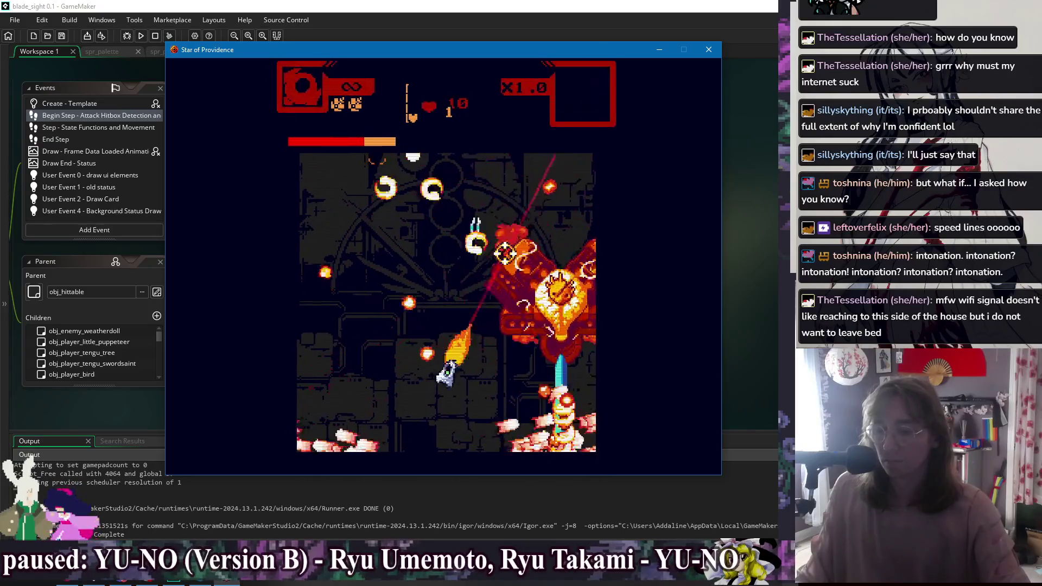
key("d")
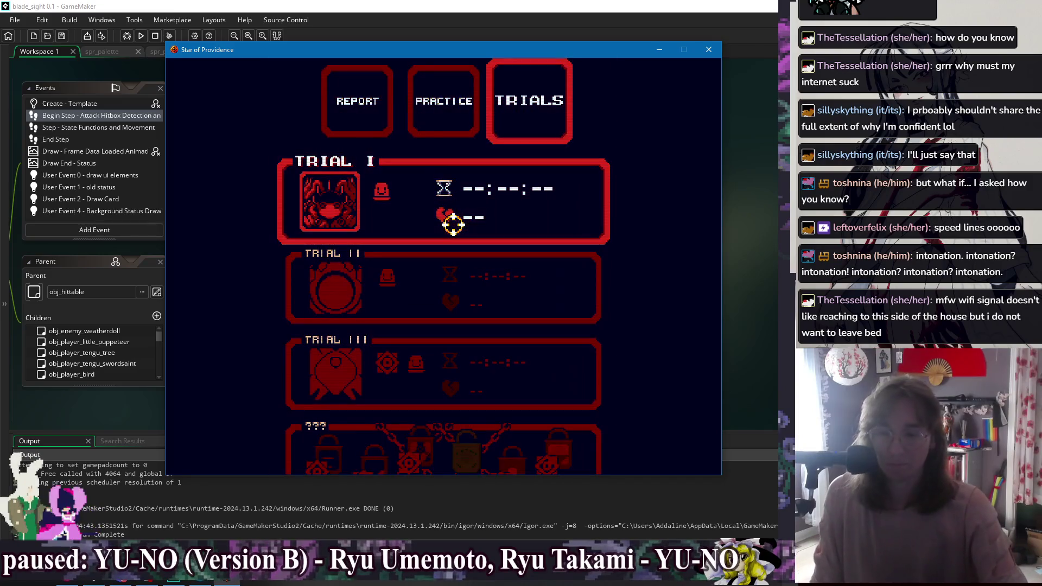
Step: Return to the hub, pause, and quit Star of Providence via Exit > Exit Game
key("Escape")
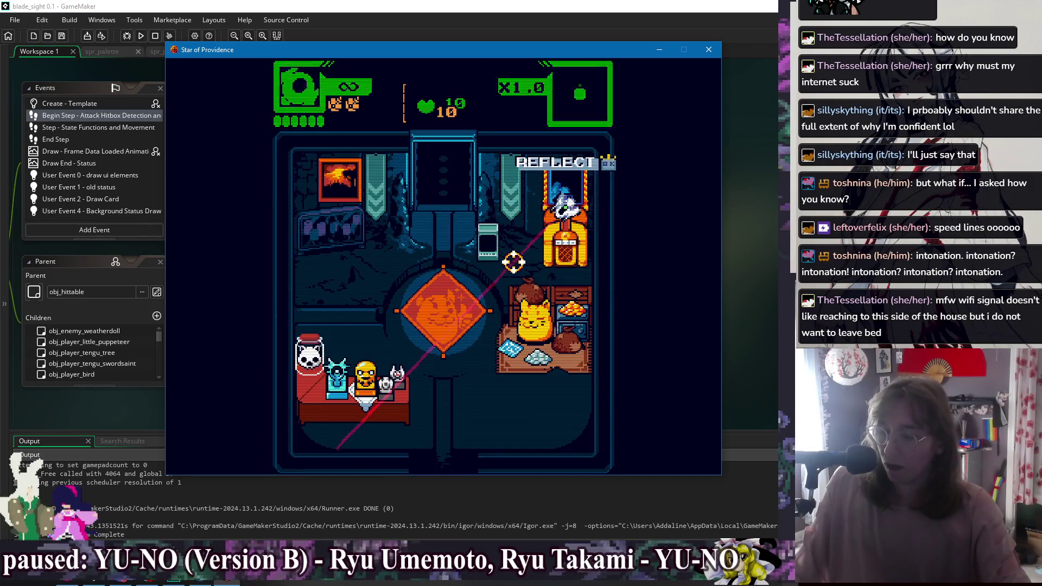
key("Escape")
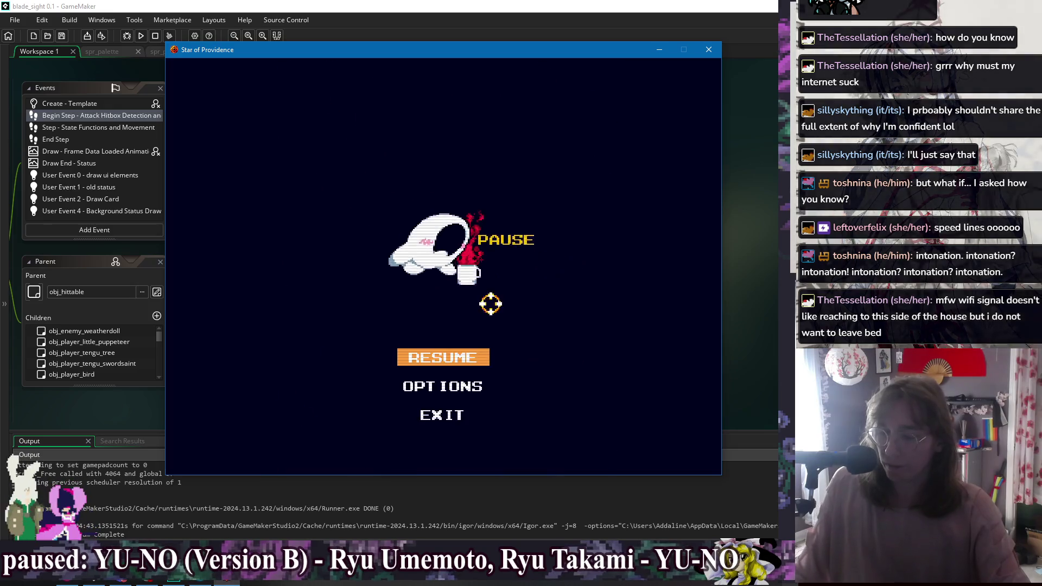
left_click(443, 412)
left_click(442, 415)
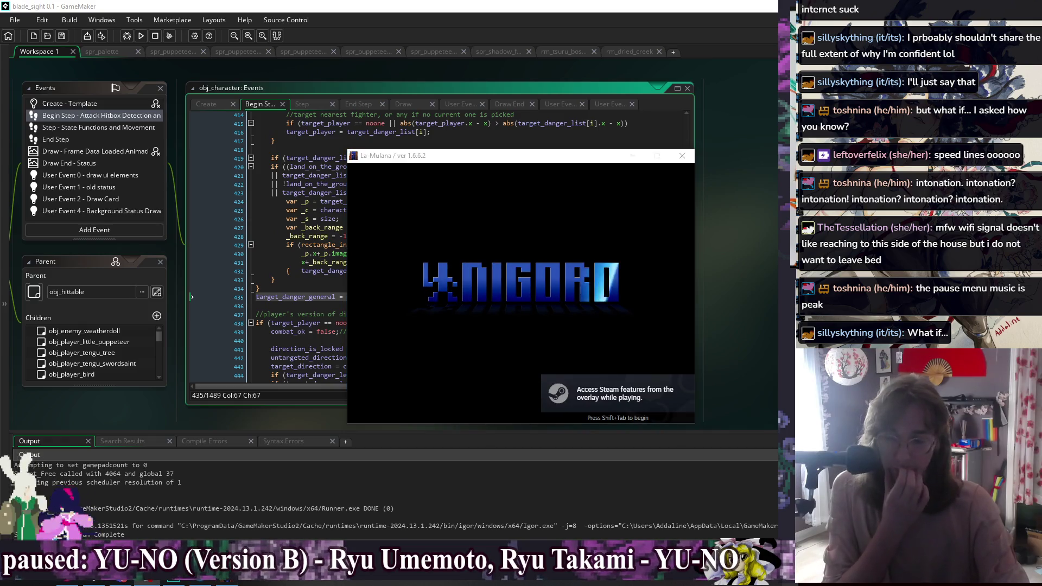
Step: Shift the La-Mulana window left, watch the Nigoro intro, then close the game with Alt+F4
left_click_drag(517, 156, 459, 138)
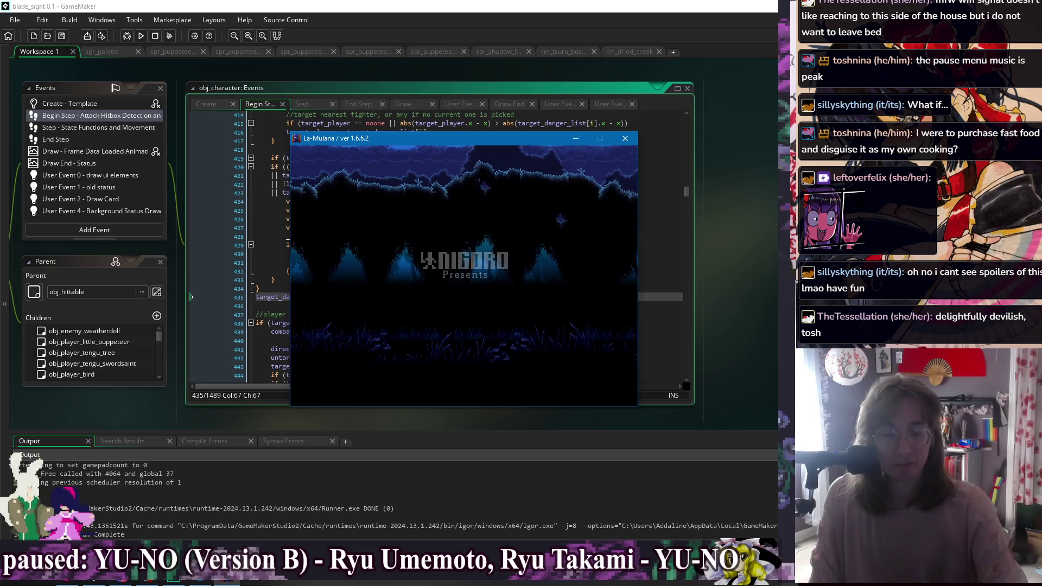
key("alt+Tab")
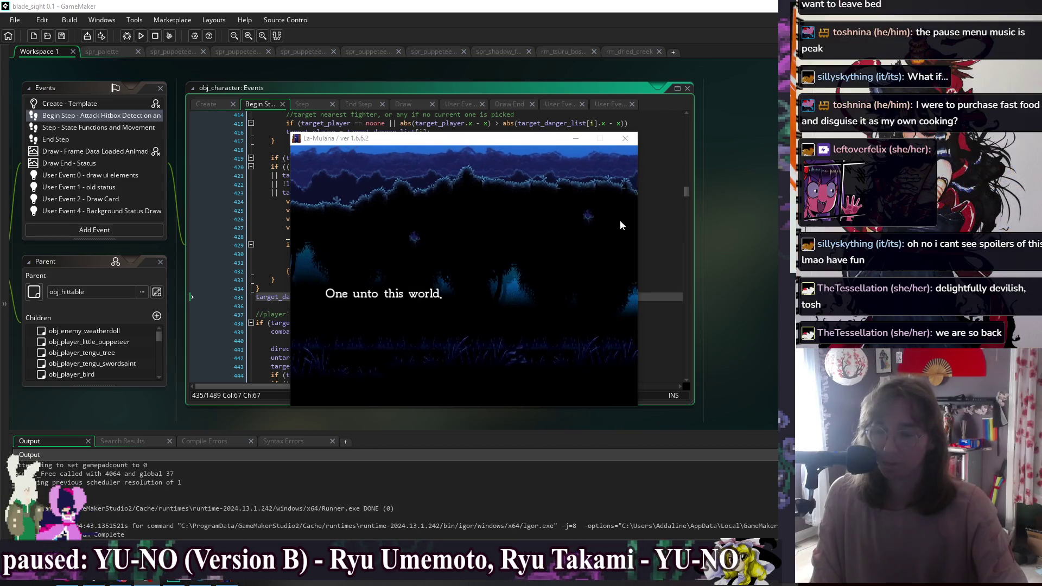
key("alt+F4")
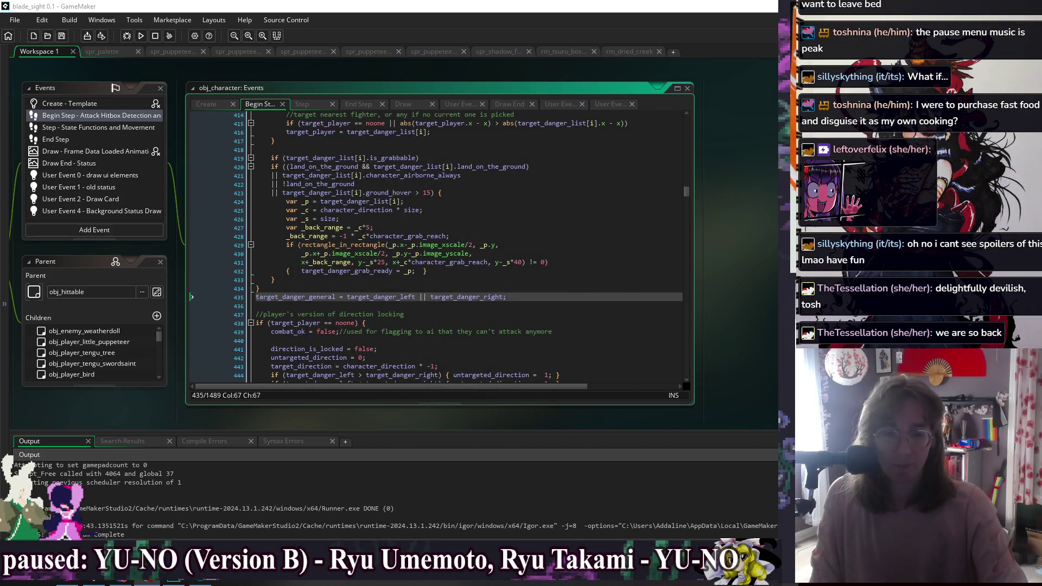
Step: Step through the grab check on lines 423–433, then bring up the workspace Windows list
key("Up")
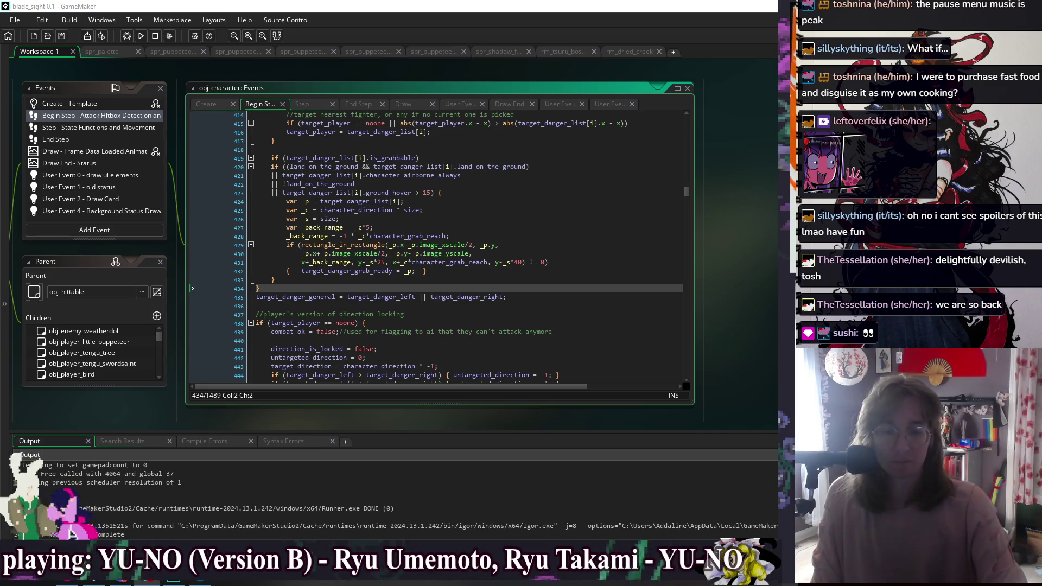
left_click(535, 238)
left_click(556, 216)
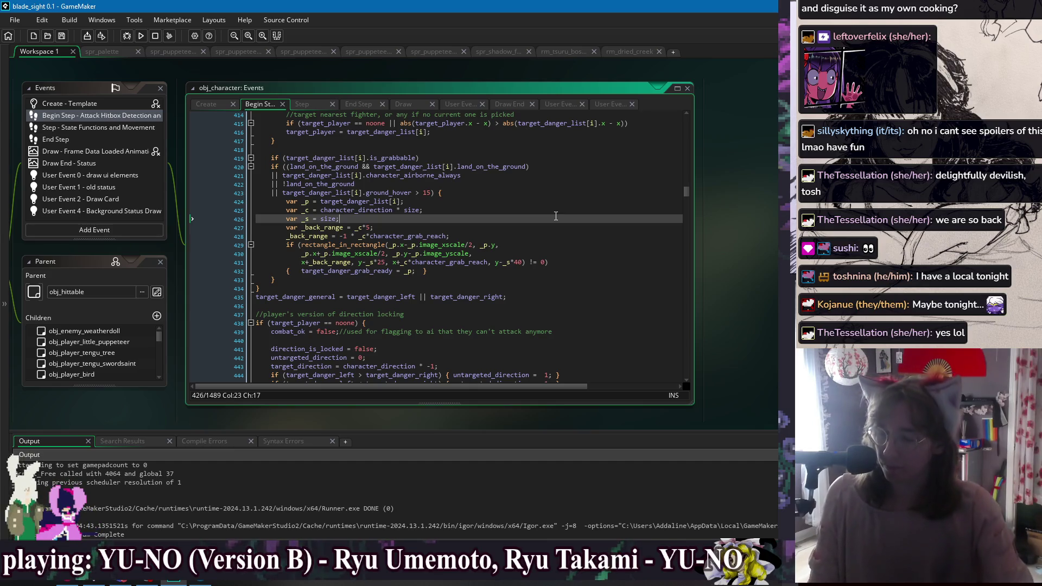
left_click(547, 192)
left_click(549, 219)
left_click(570, 253)
left_click(601, 282)
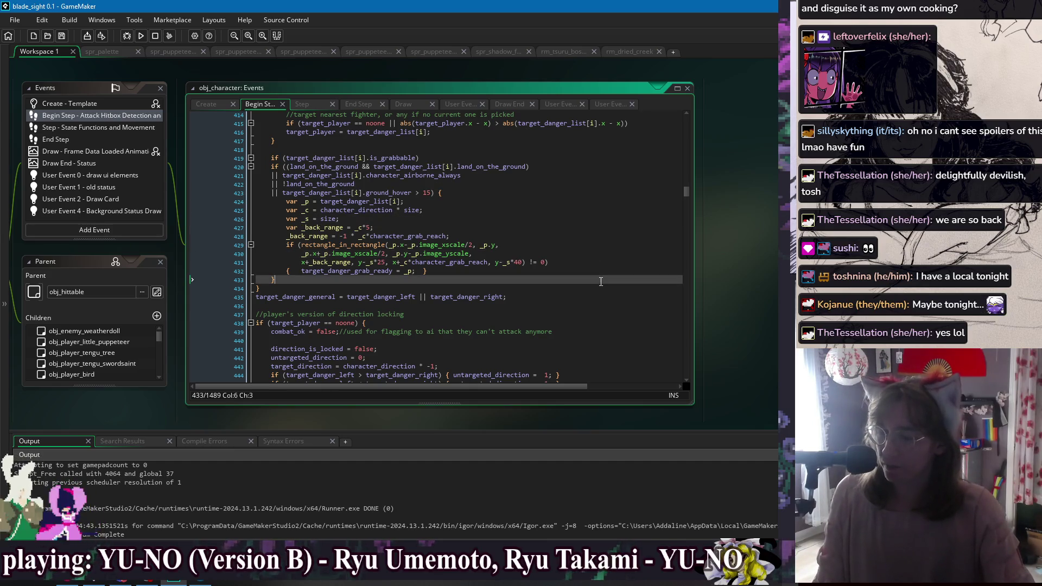
right_click(331, 67)
mouse_move(340, 81)
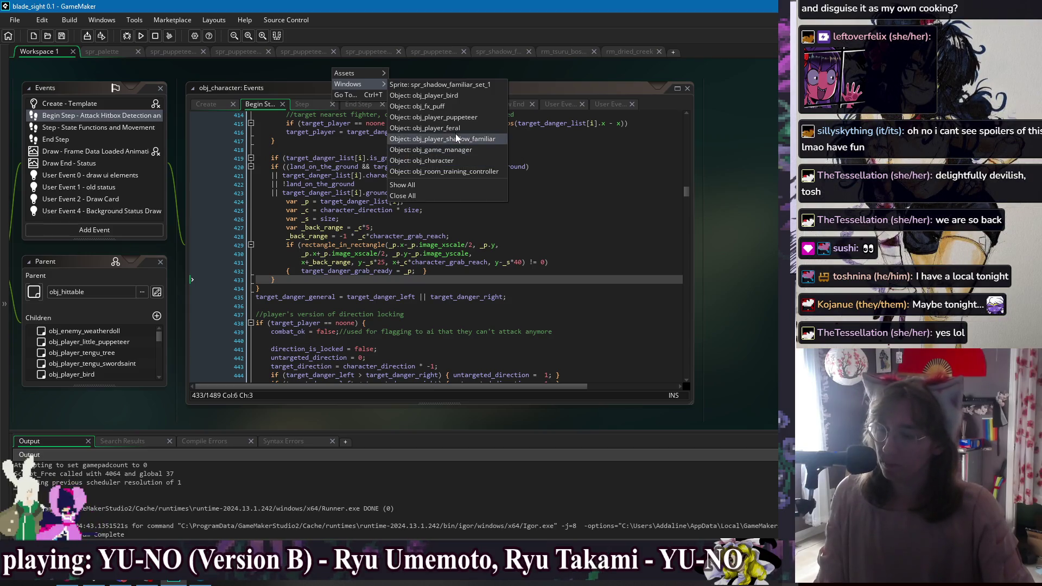
Step: Close the Windows list without switching and place the caret at the end of line 423
left_click(773, 151)
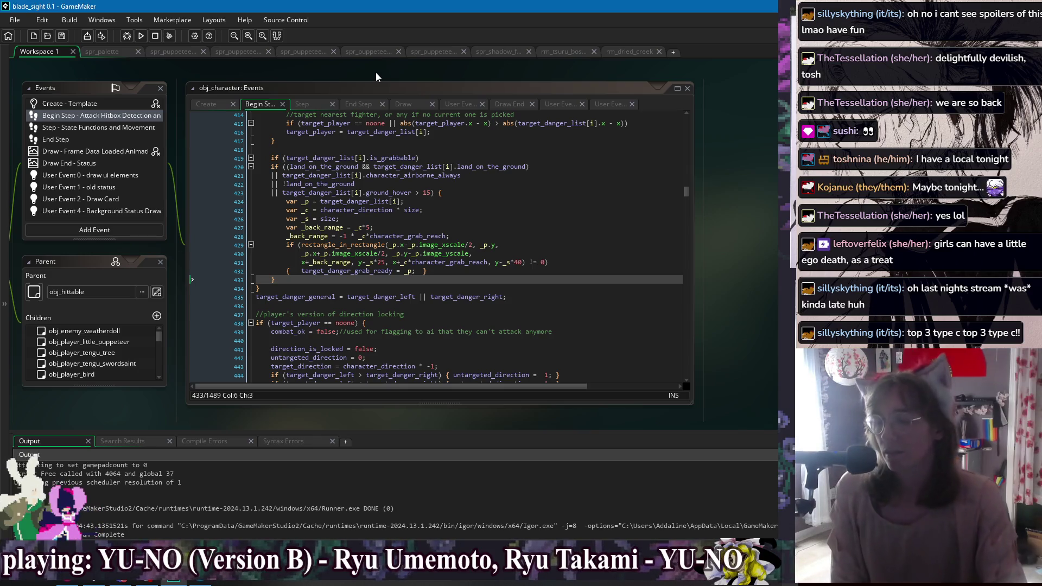
left_click(500, 202)
Step: Move down from line 423 through the grab-range lines to line 438's direction-locking check
key("Up")
key("Down")
key("Down")
key("Down")
key("Up")
key("Up")
key("Up")
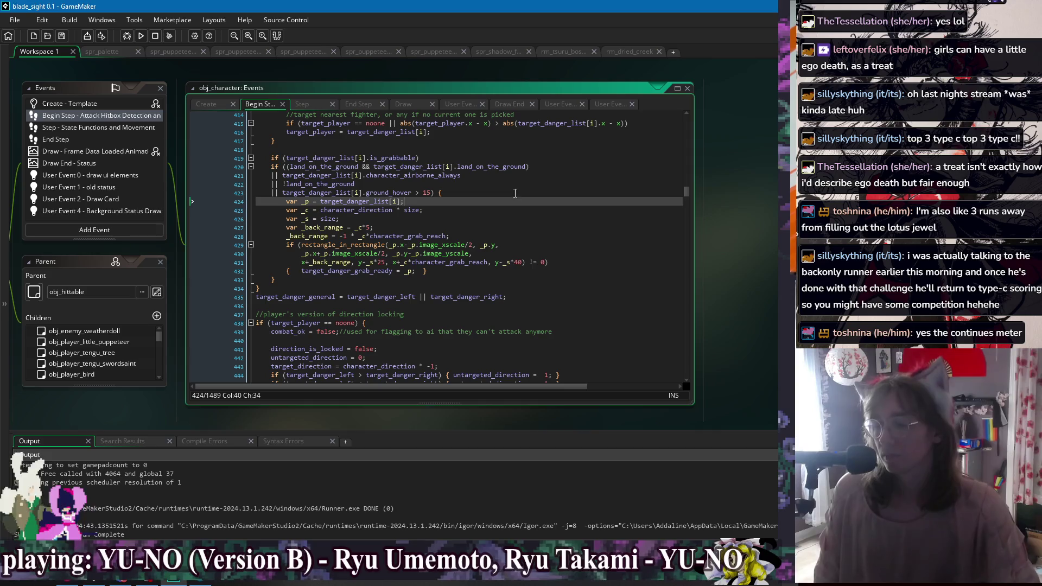
key("Down")
key("Down")
key("Down")
key("End")
left_click(562, 288)
left_click(556, 297)
key("Down")
key("Down")
key("Down")
scroll(579, 314, "down", 7)
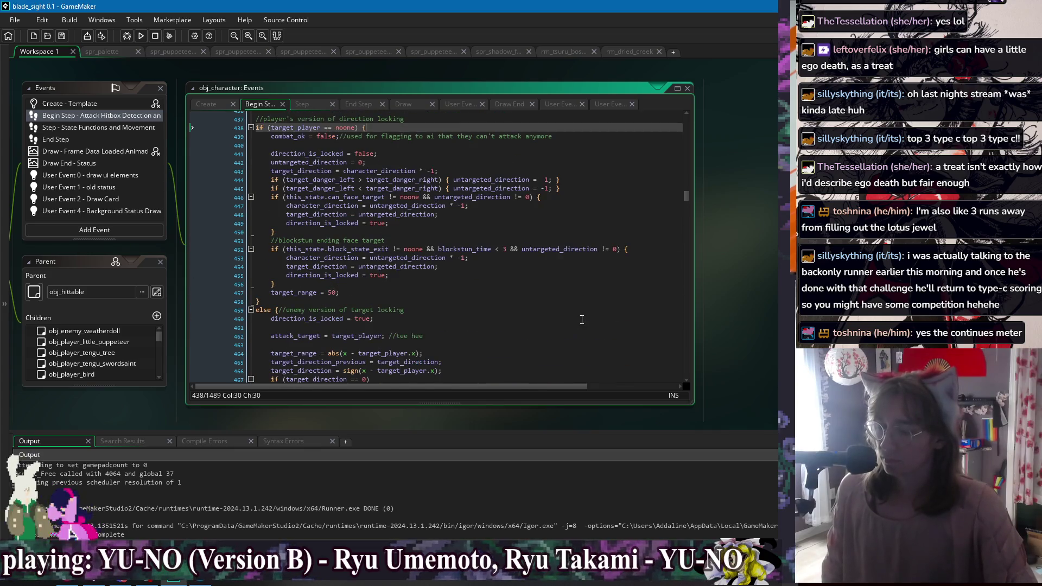
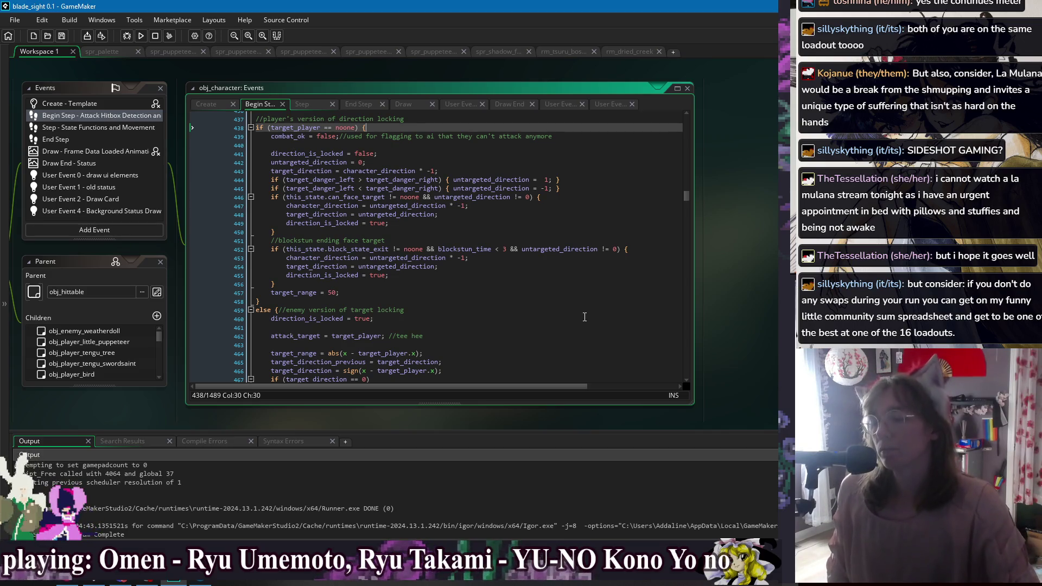
Step: Put the caret on the direction_is_locked reset line and check the open-windows list without switching
left_click(450, 154)
right_click(379, 71)
mouse_move(401, 86)
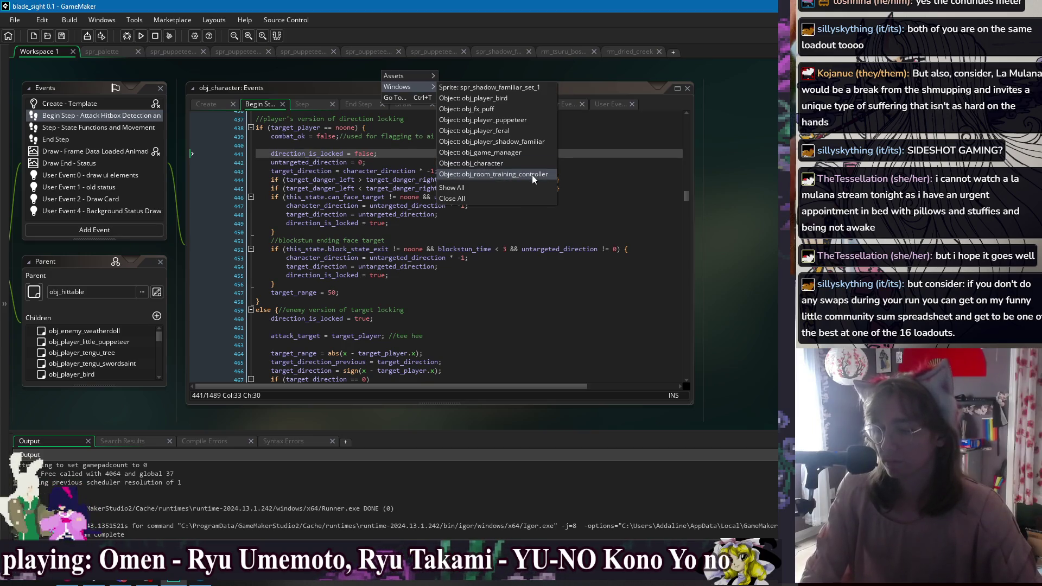
left_click(519, 74)
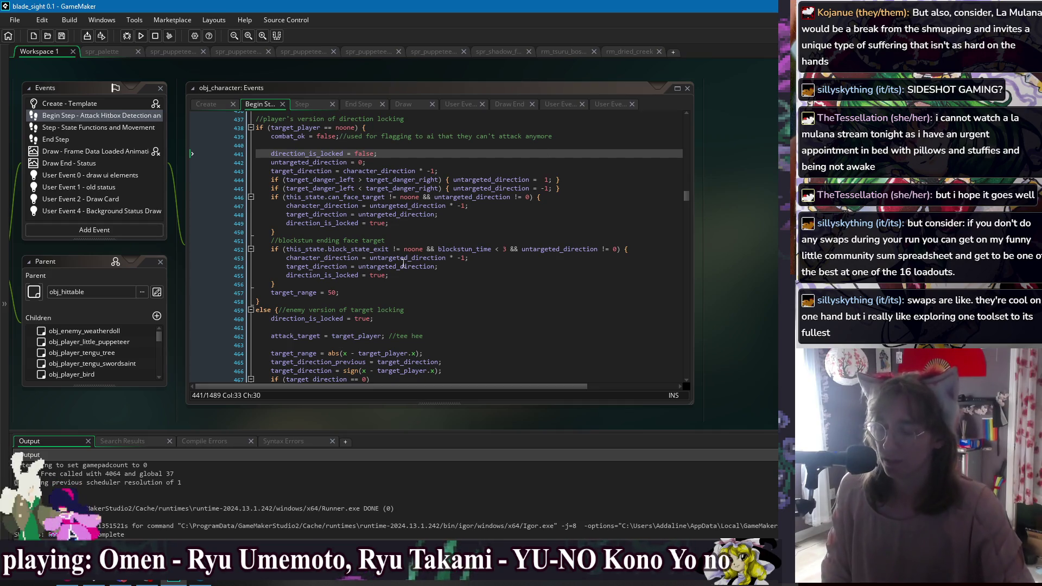
Step: Scroll the Begin Step code down past the blockstun face-target and enemy target-locking lines
left_click(434, 232)
left_click(467, 284)
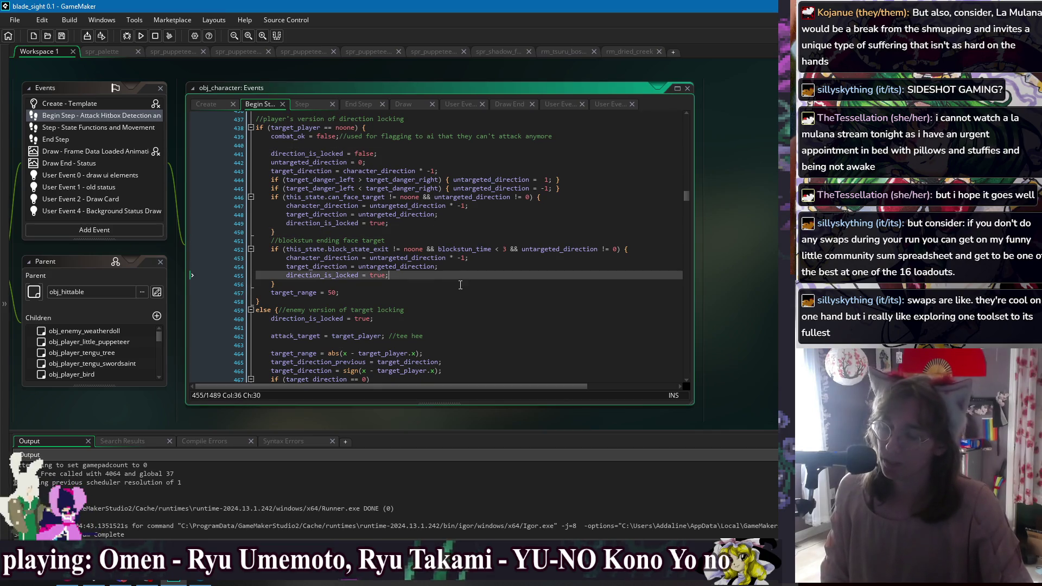
left_click(480, 310)
scroll(479, 304, "down", 10)
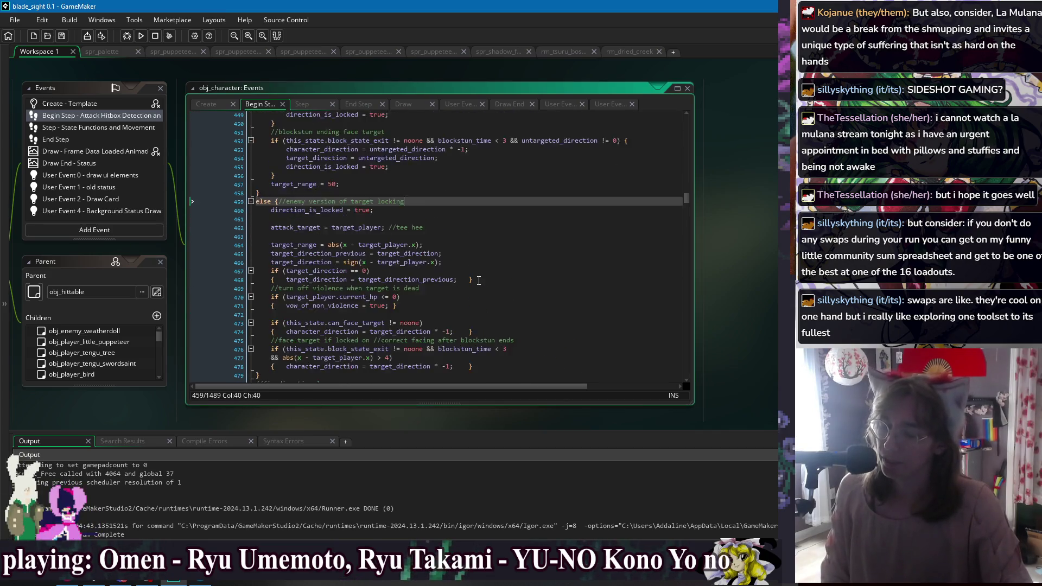
scroll(480, 286, "down", 3)
Step: Step through the action_ready check, guard-break block and minion_mode line
left_click(461, 233)
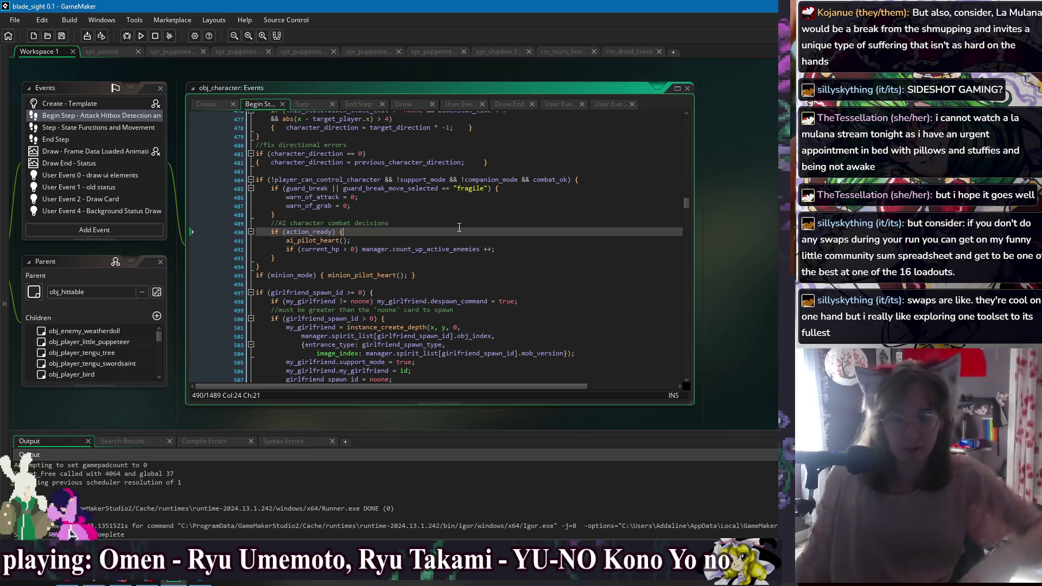
left_click(474, 215)
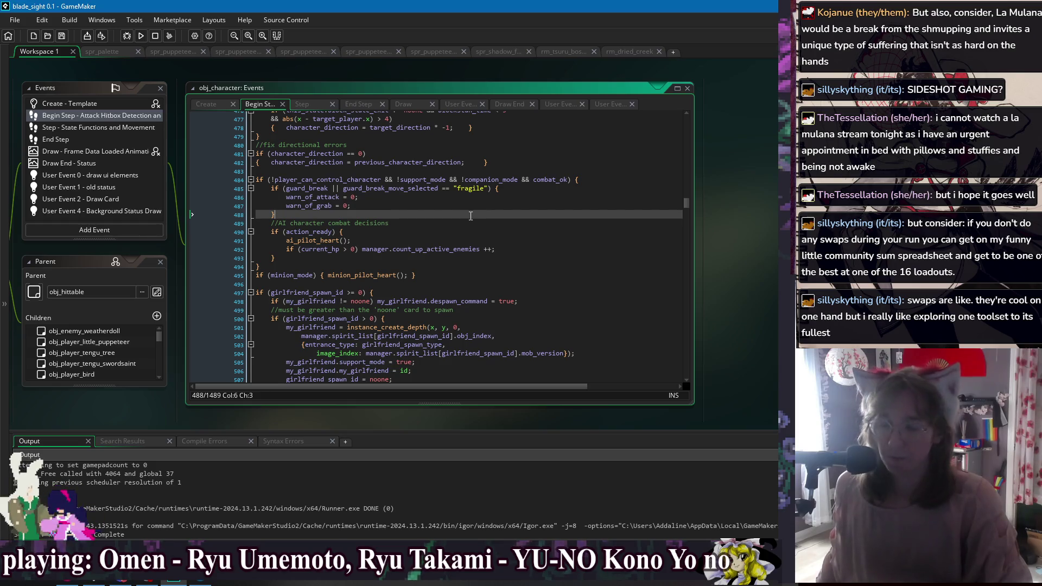
left_click(493, 266)
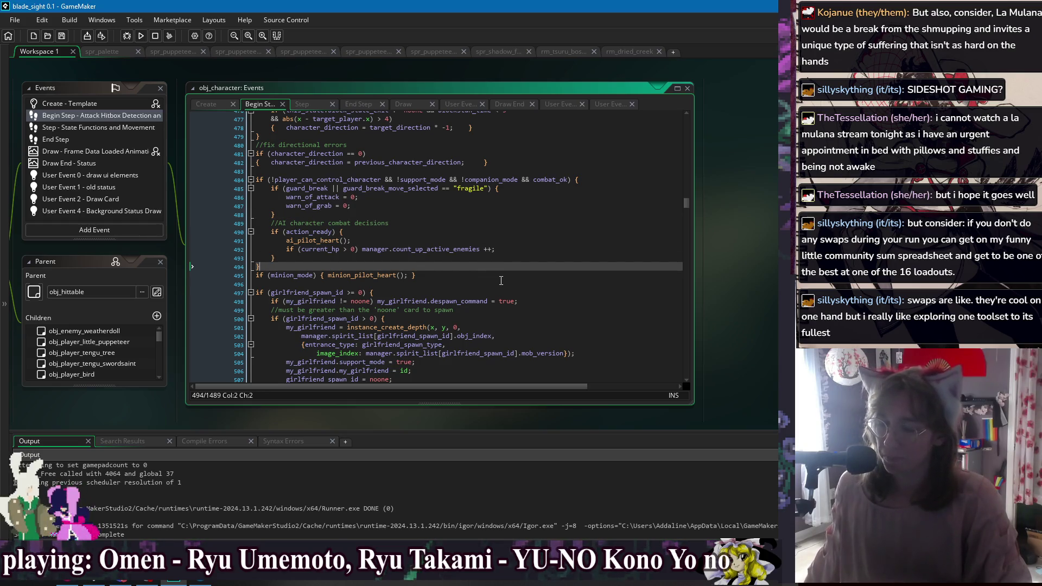
left_click(502, 275)
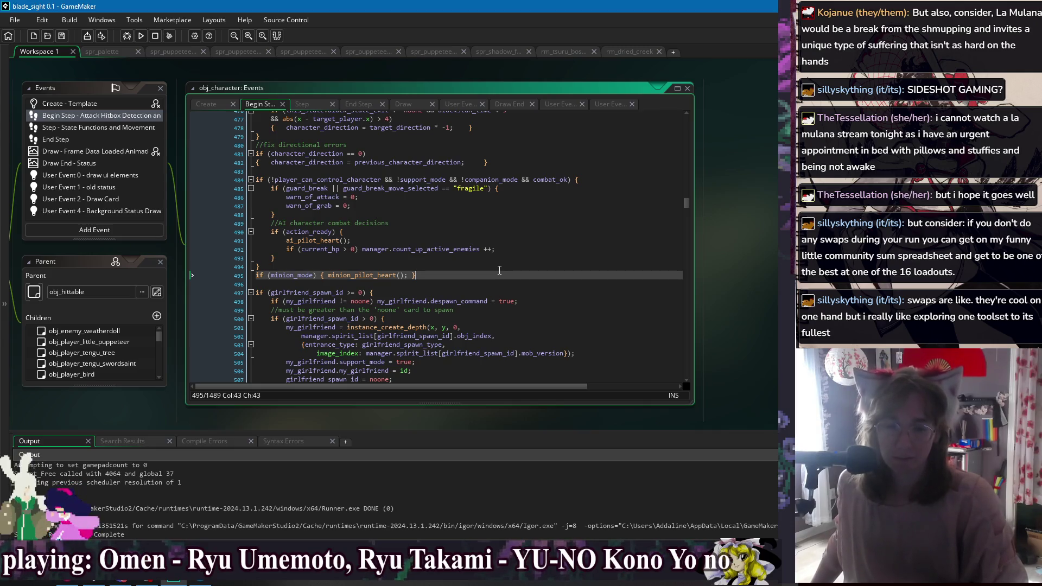
left_click(495, 264)
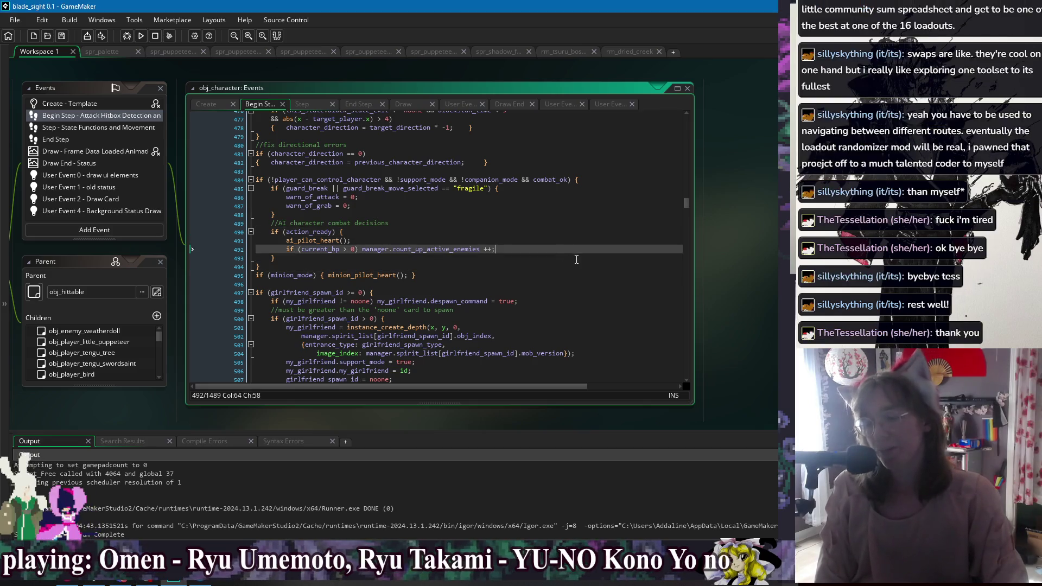
key("Up")
key("Up")
key("Up")
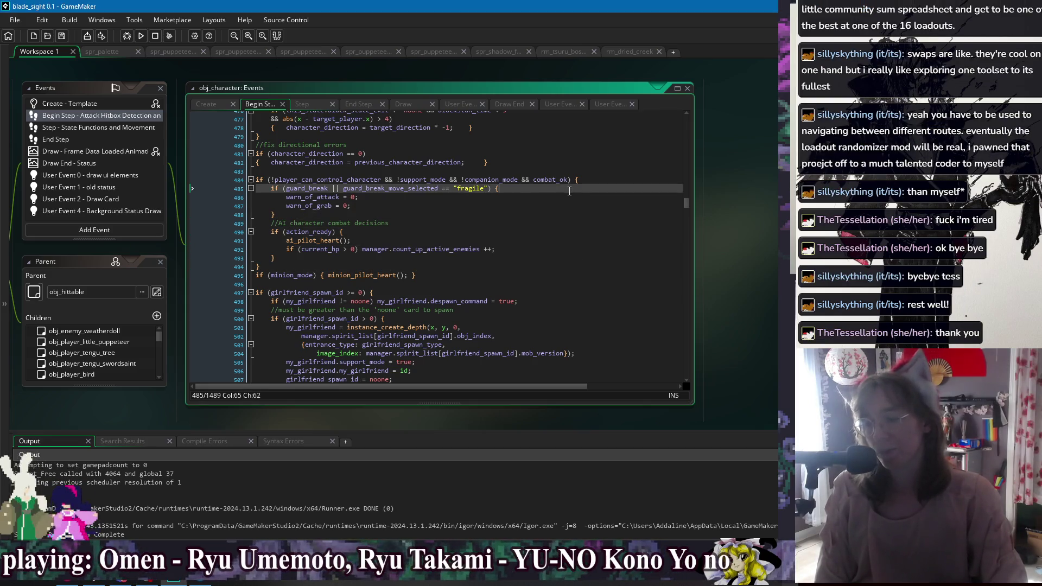
key("Down")
key("Down")
key("Down")
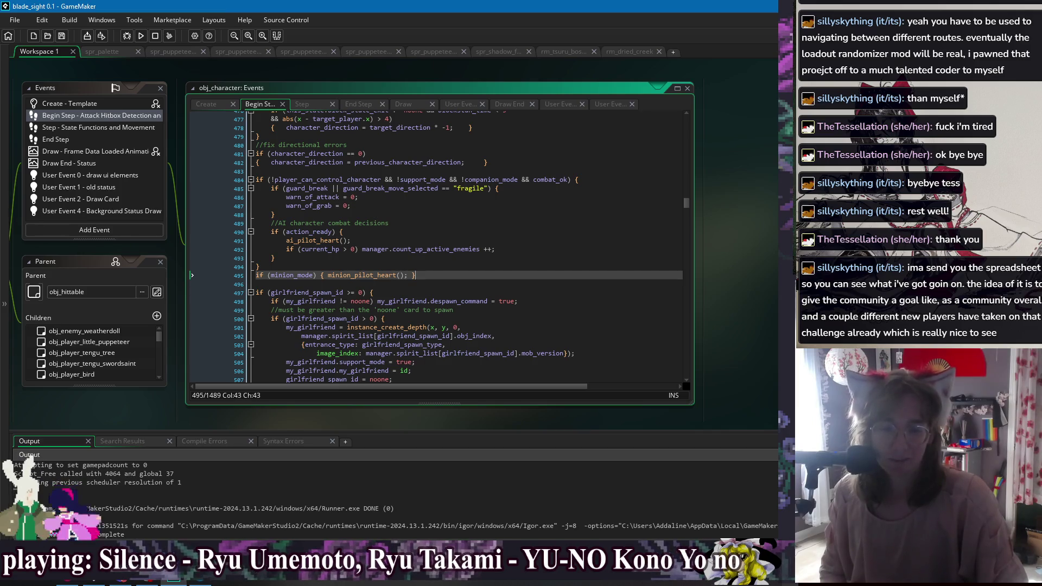
left_click(549, 205)
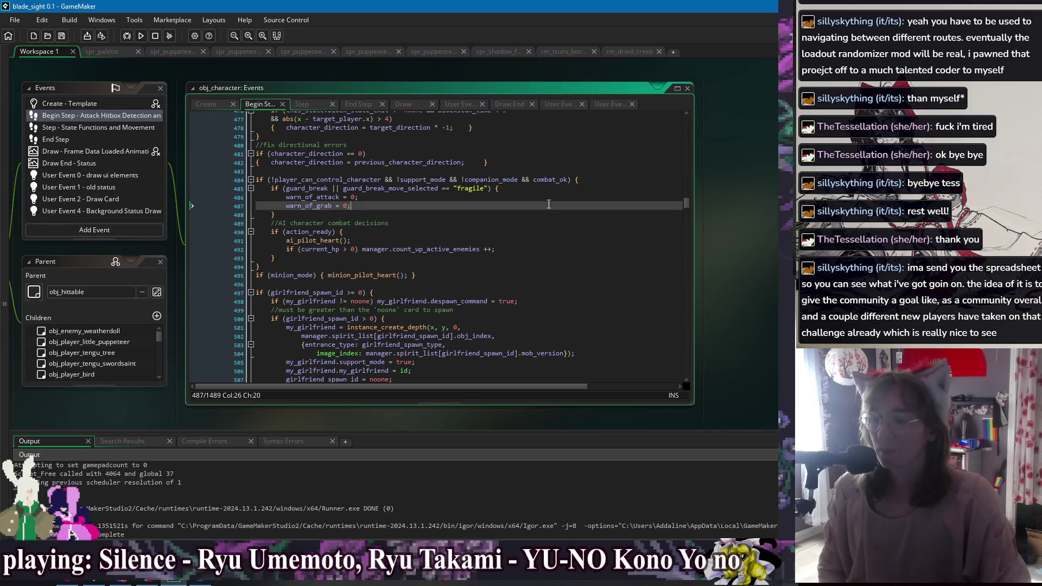
left_click(612, 273)
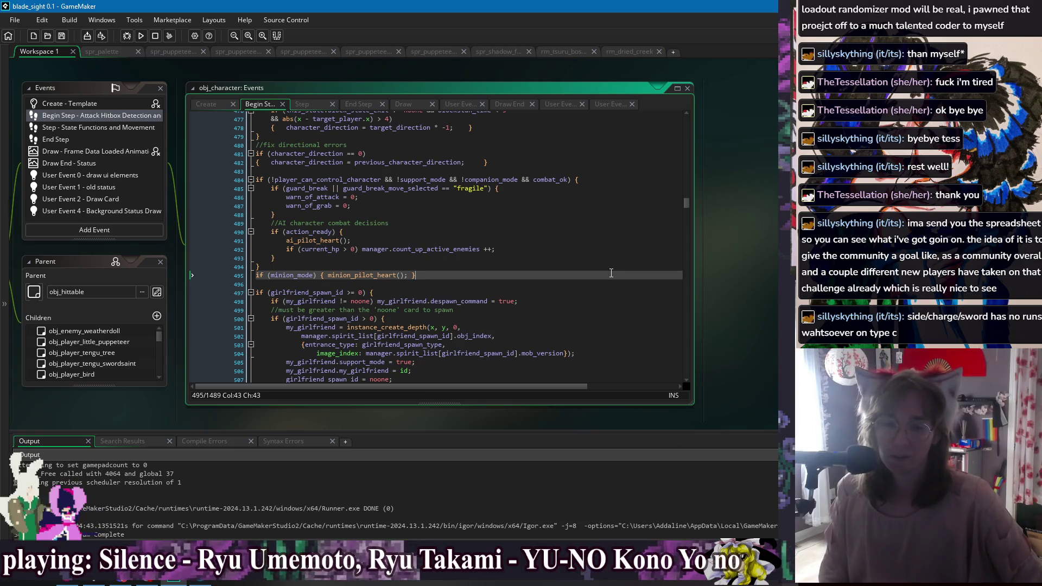
left_click(587, 266)
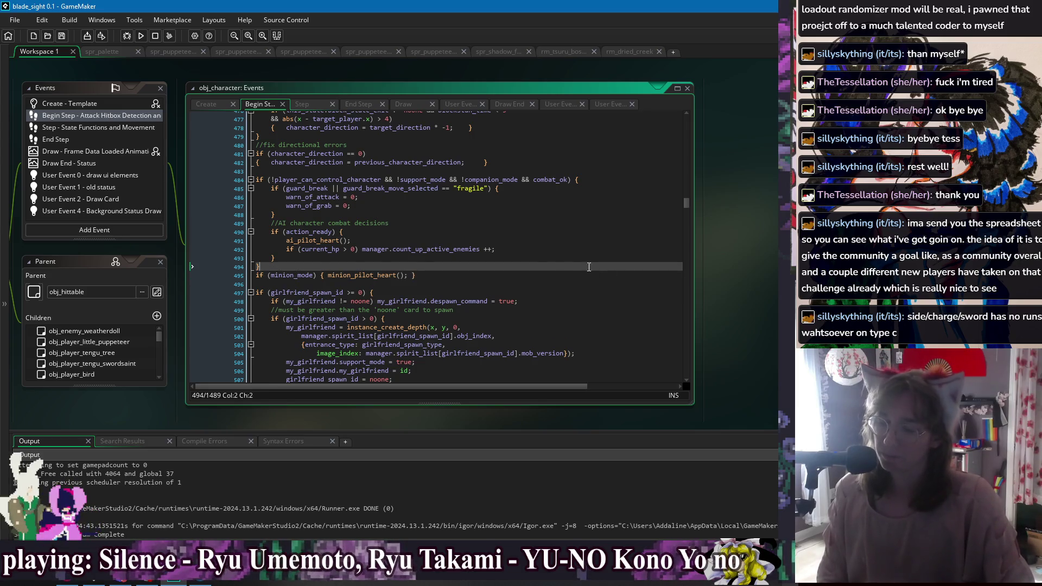
left_click(594, 292)
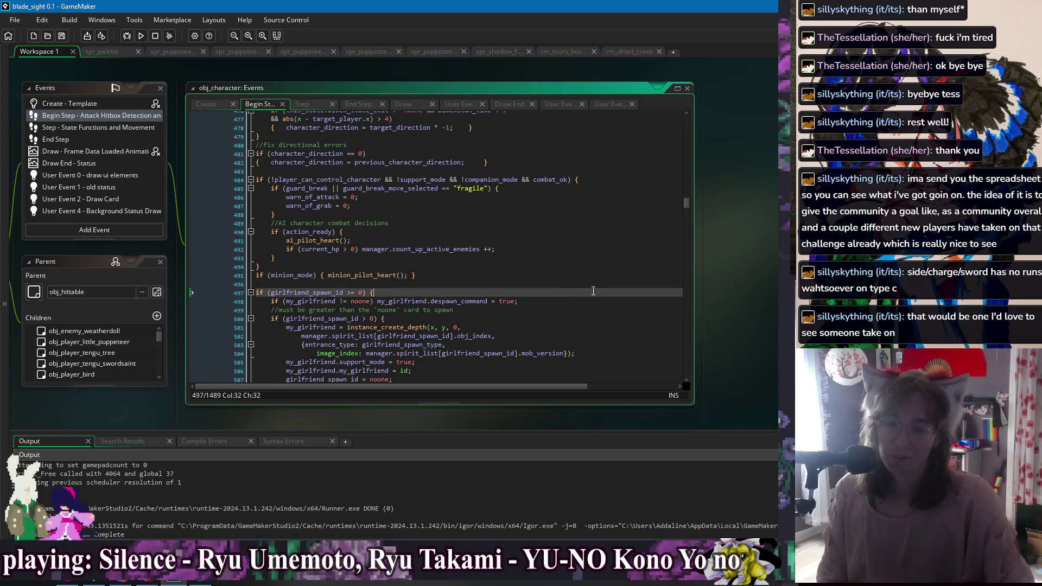
left_click(593, 286)
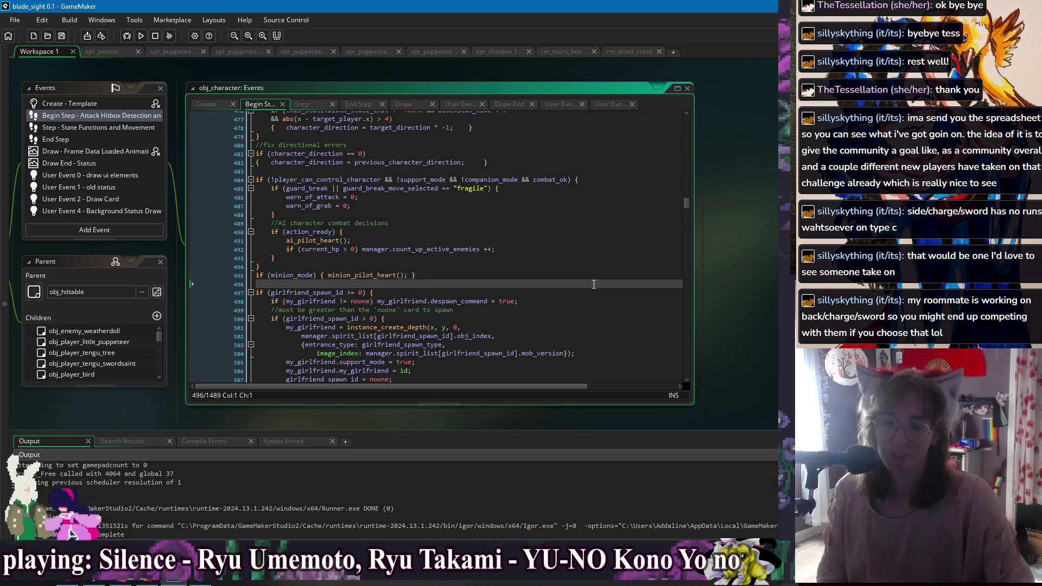
left_click(549, 258)
left_click(547, 266)
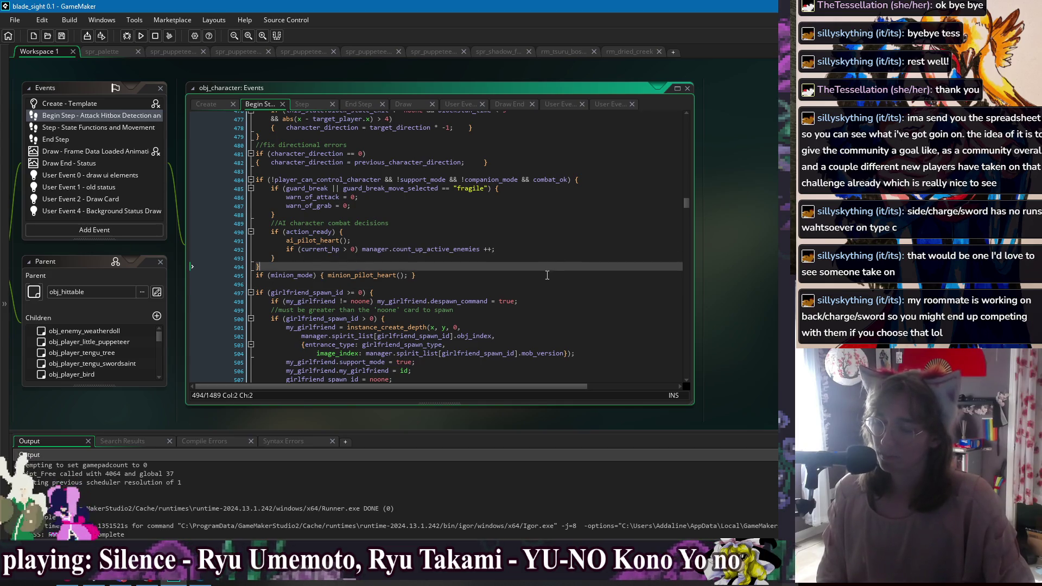
left_click(559, 319)
scroll(563, 332, "down", 2)
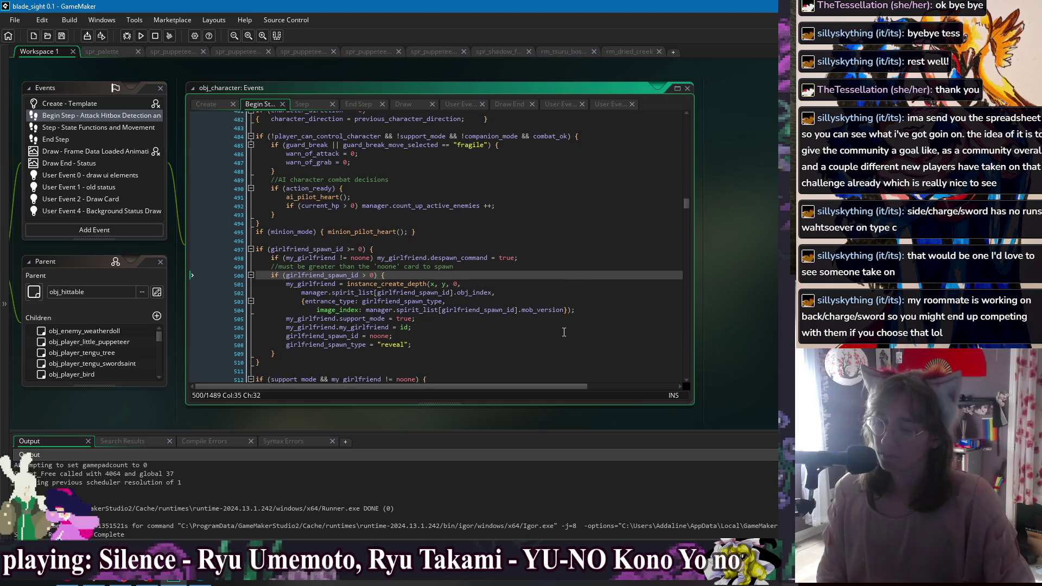
Step: Review the girlfriend spawn block, selecting its four setup assignments on lines 505–508
scroll(564, 333, "down", 1)
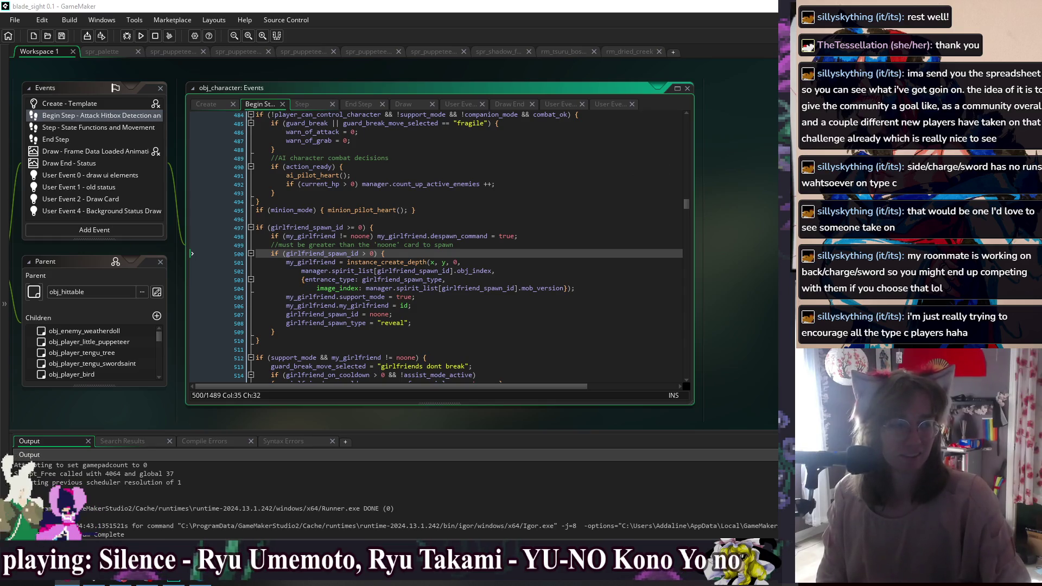
left_click(578, 219)
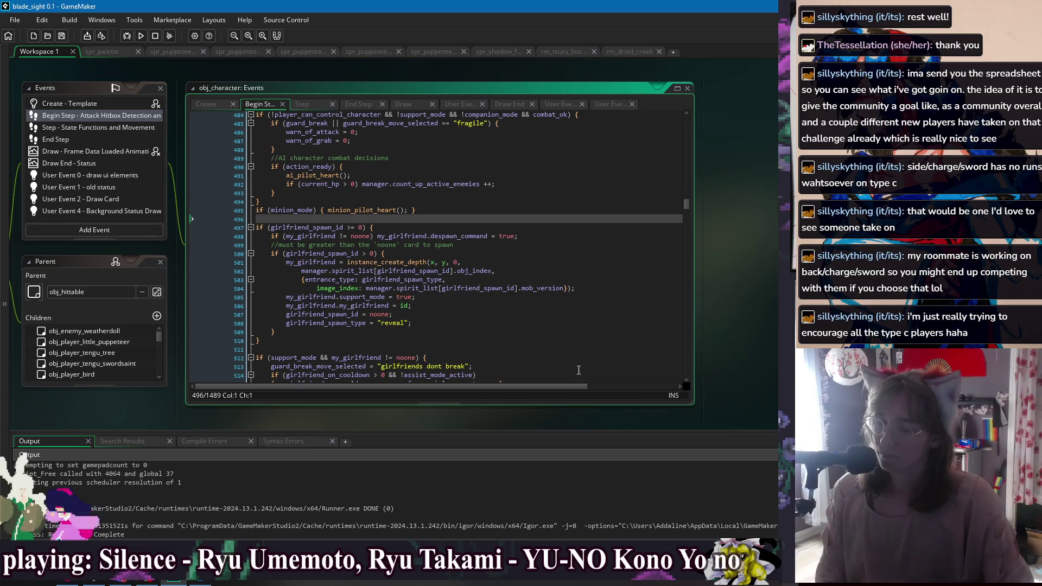
left_click(543, 333)
left_click(541, 349)
left_click(541, 340)
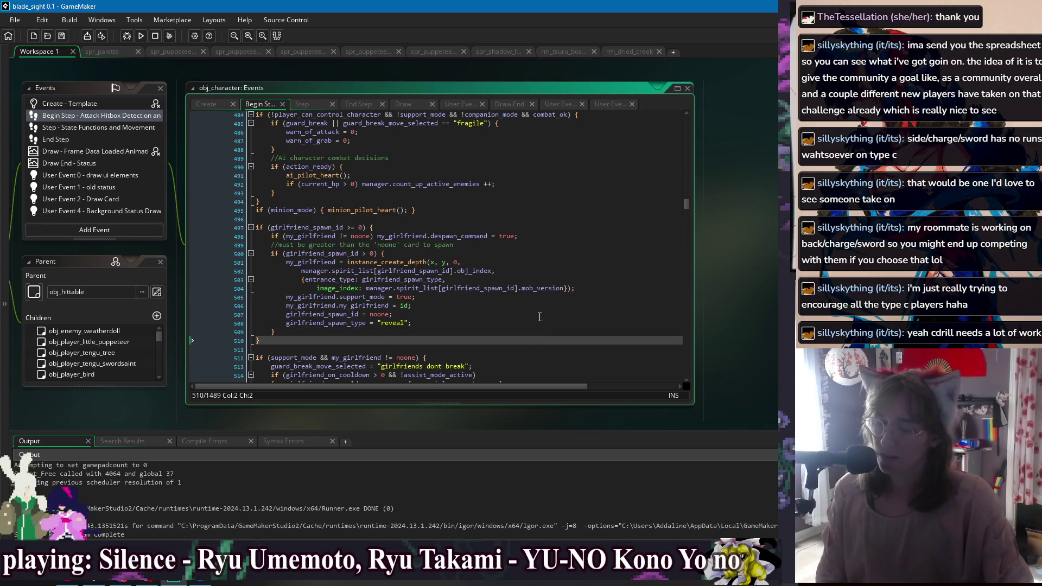
left_click(540, 315)
left_click(587, 306)
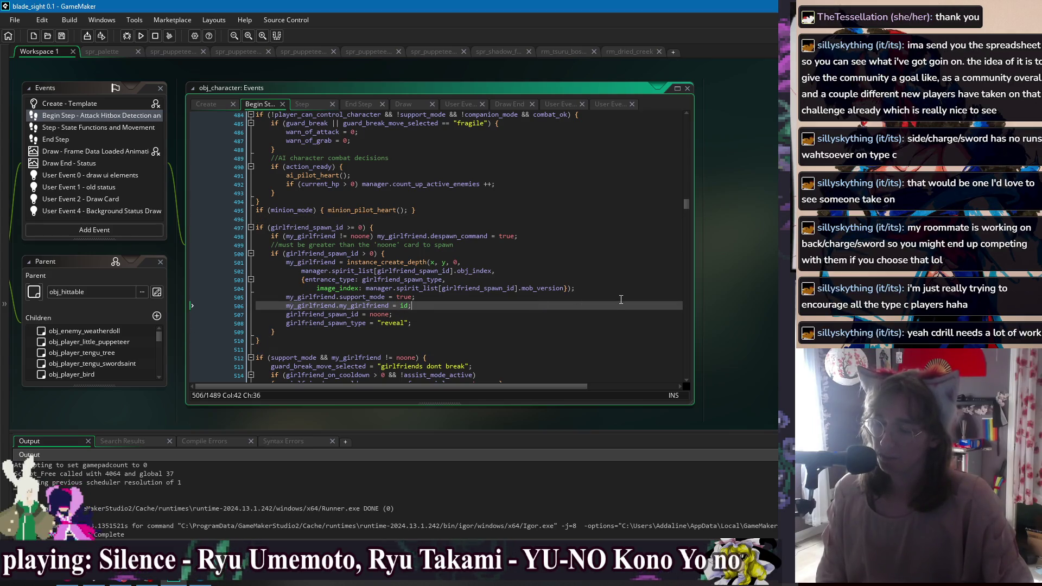
left_click(611, 324)
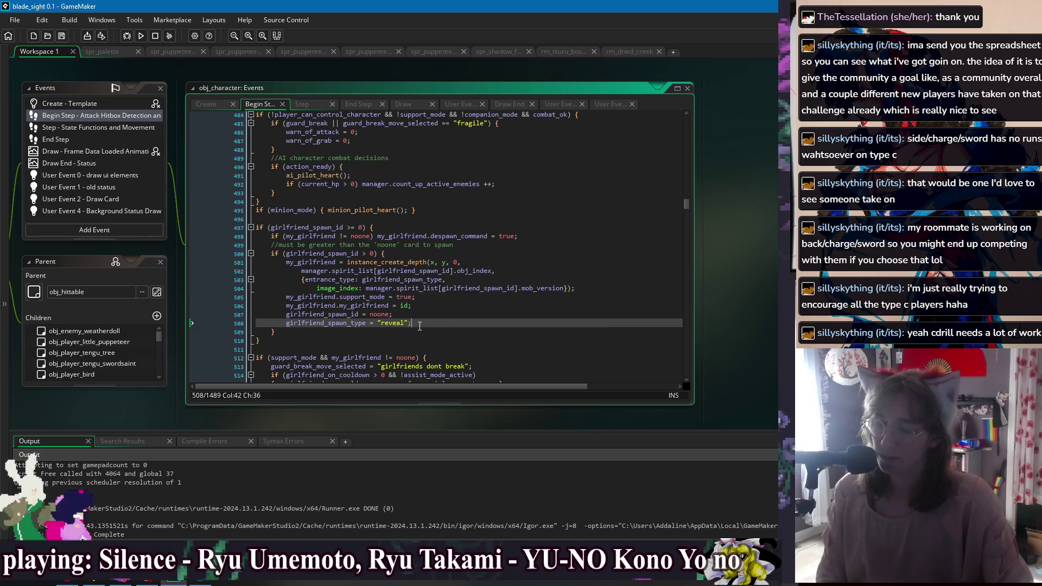
left_click_drag(419, 323, 592, 288)
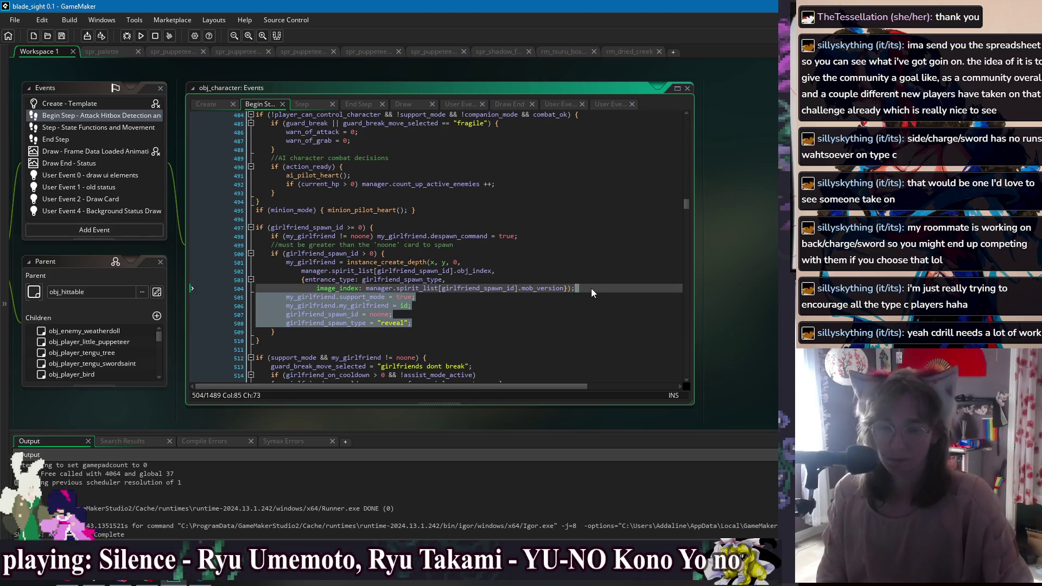
left_click(591, 288)
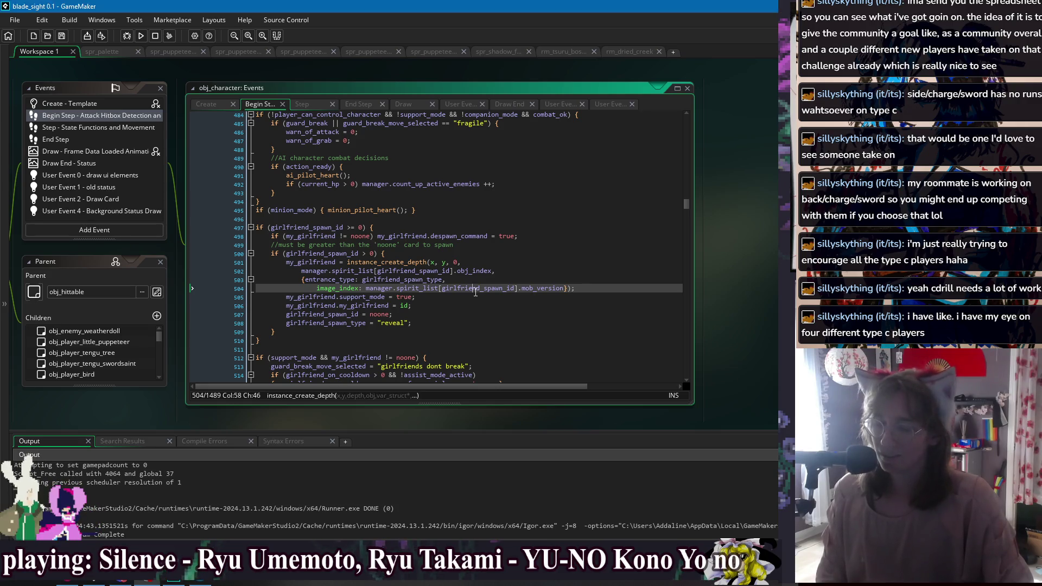
Step: Scroll past the girlfriend block's closing braces and bring up the open-windows list
left_click(461, 340)
left_click(479, 332)
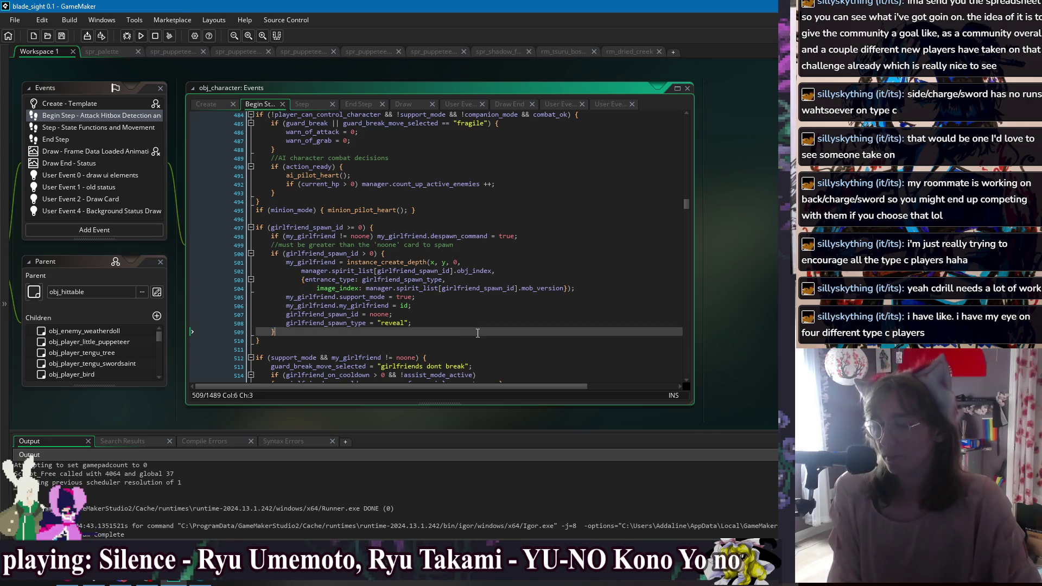
scroll(478, 332, "down", 2)
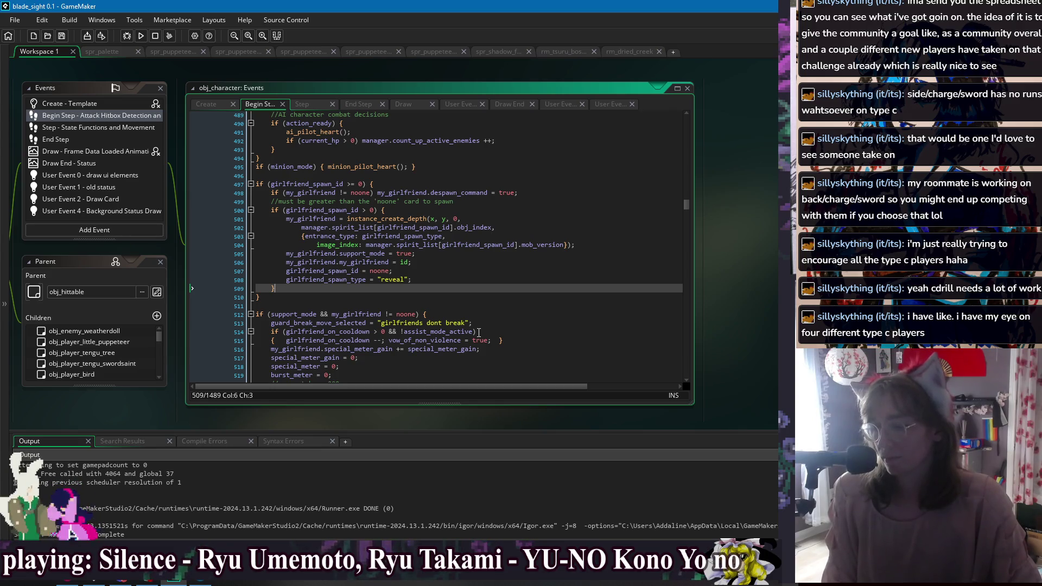
left_click(315, 297)
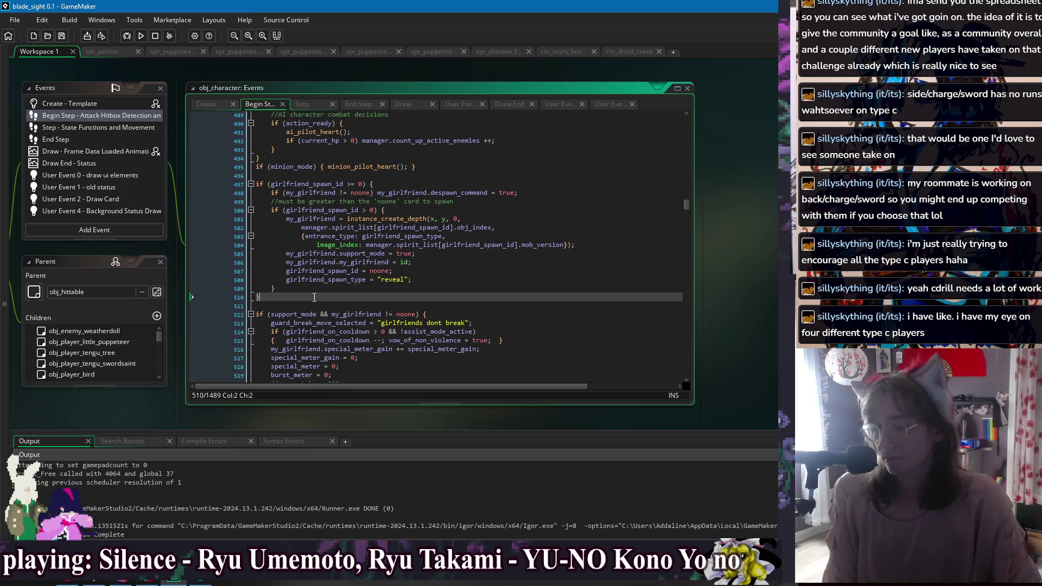
scroll(314, 298, "down", 1)
right_click(283, 68)
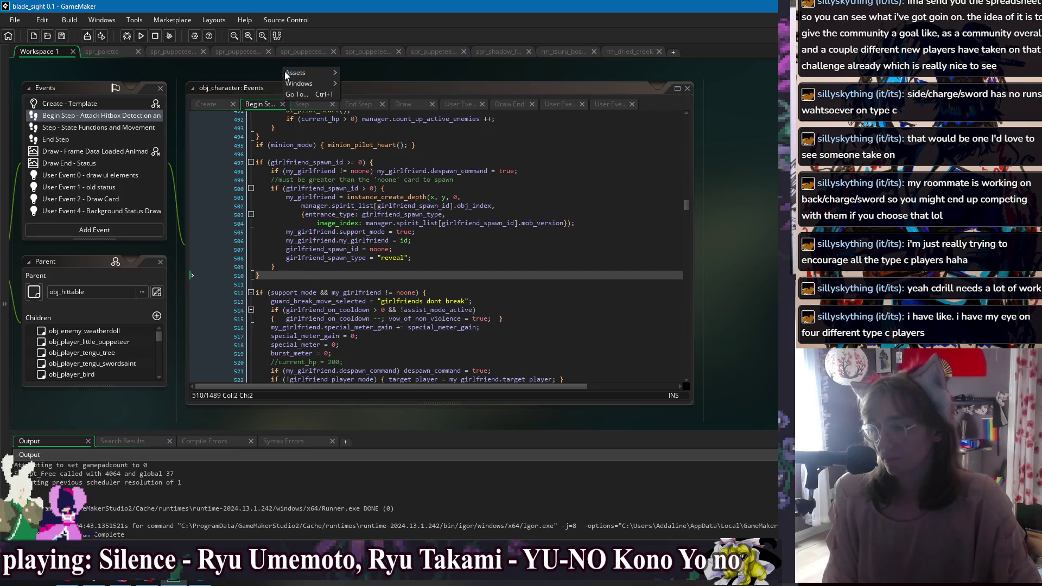
Step: Browse the open-windows list without switching, then scroll the workspace left to empty background
mouse_move(288, 79)
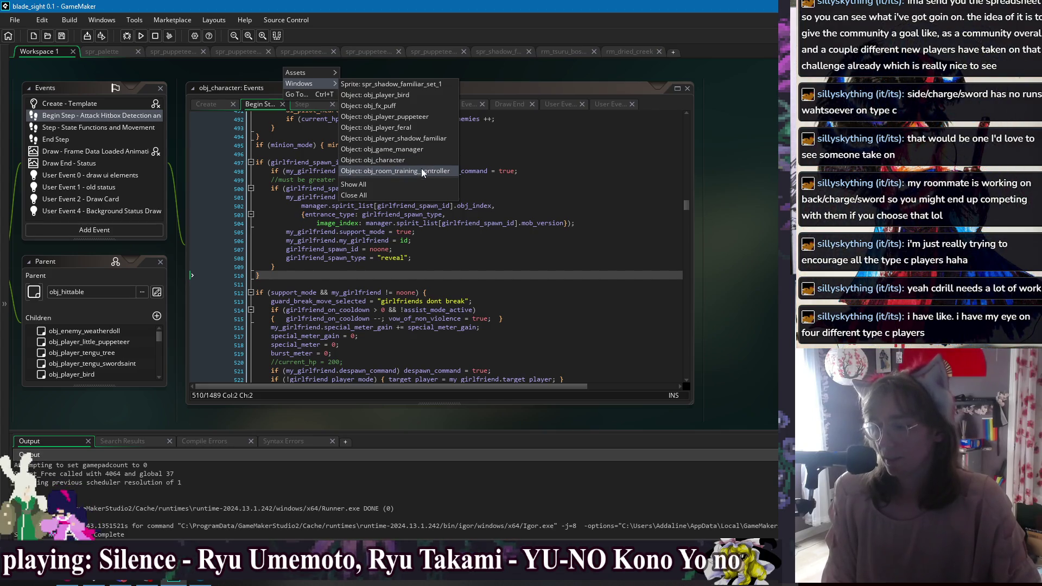
left_click(402, 161)
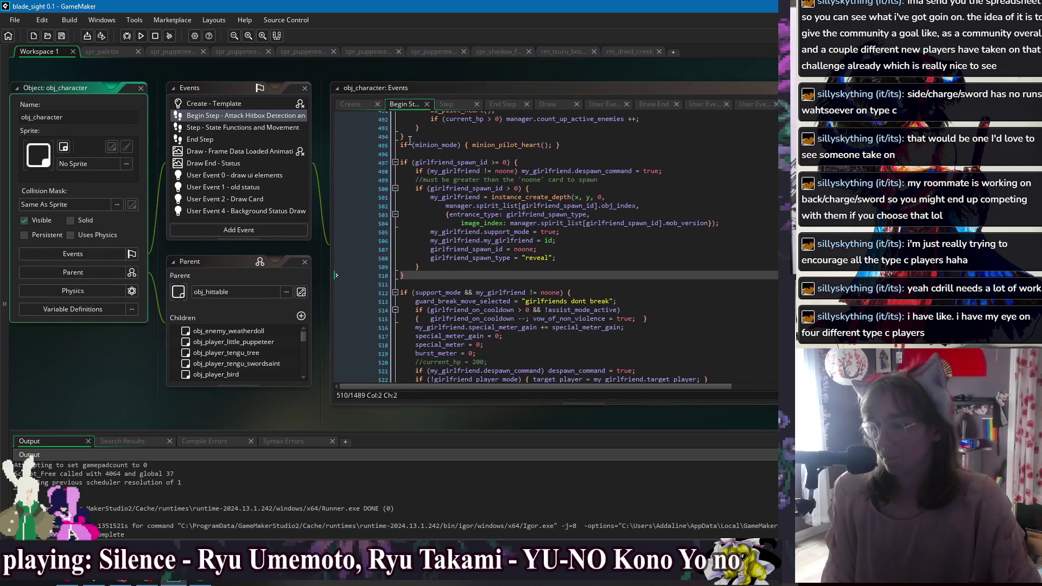
right_click(396, 80)
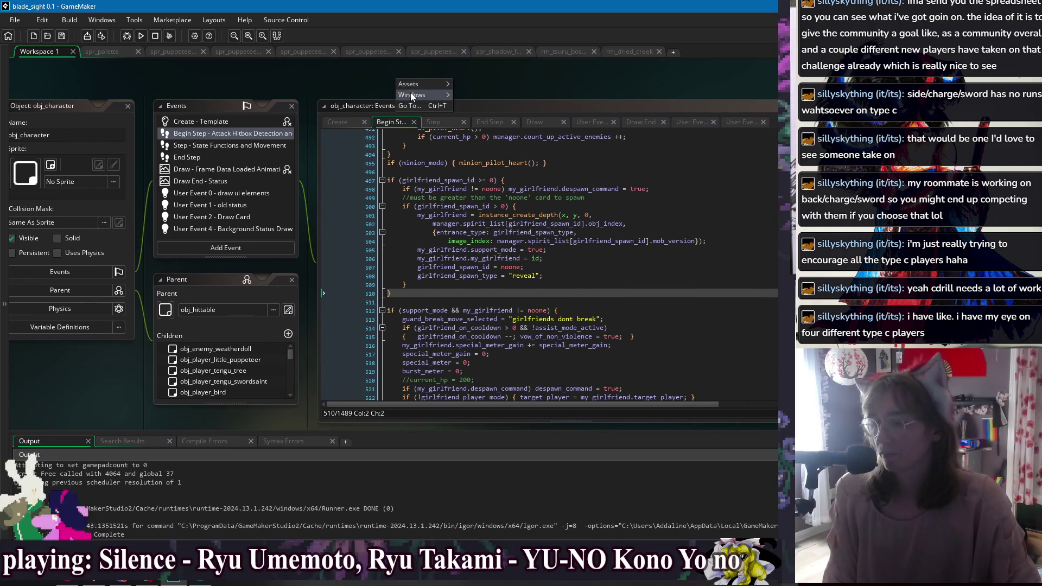
mouse_move(411, 93)
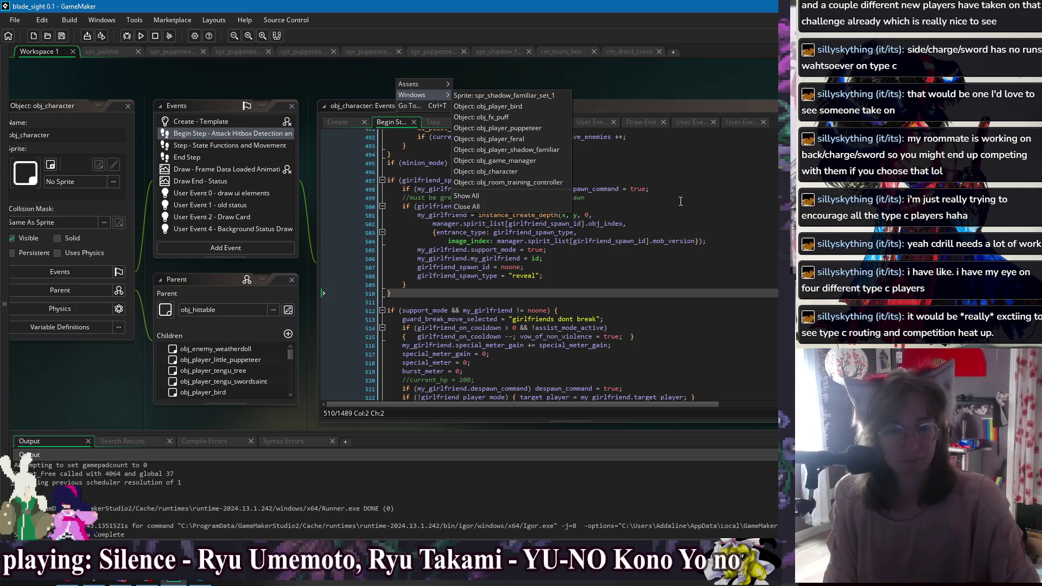
left_click(489, 302)
right_click(448, 70)
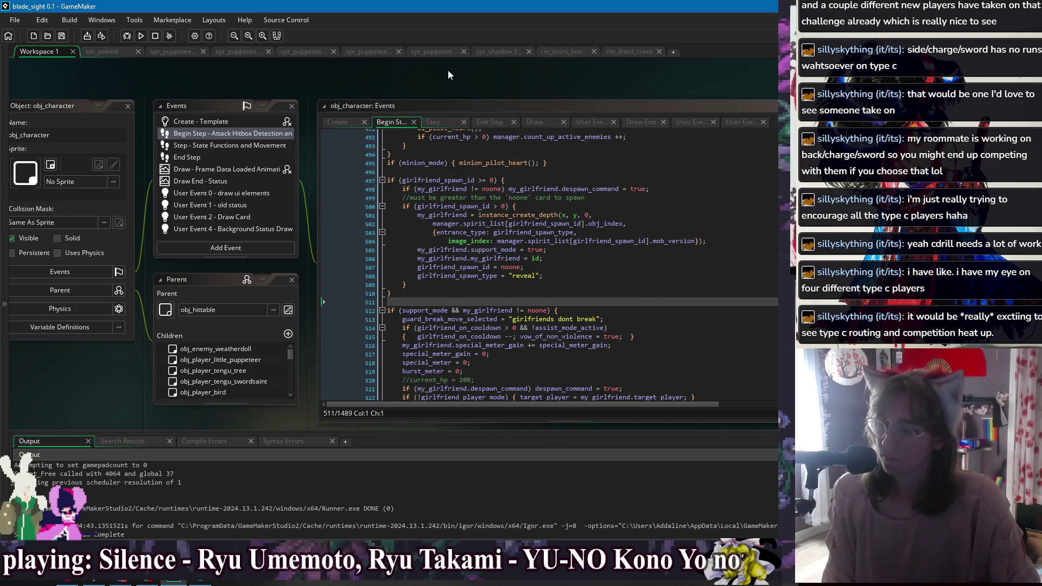
mouse_move(451, 83)
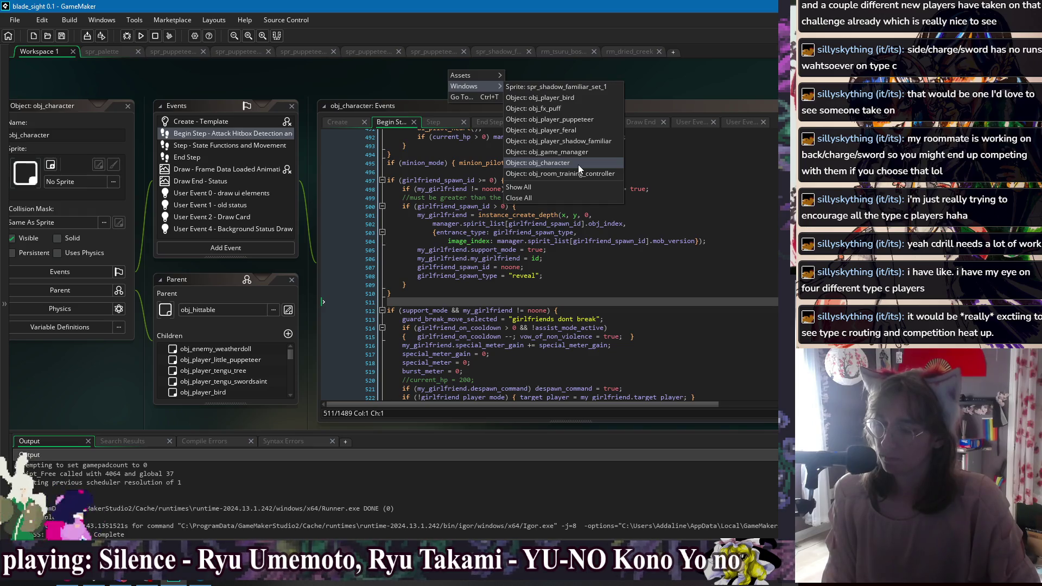
left_click(388, 78)
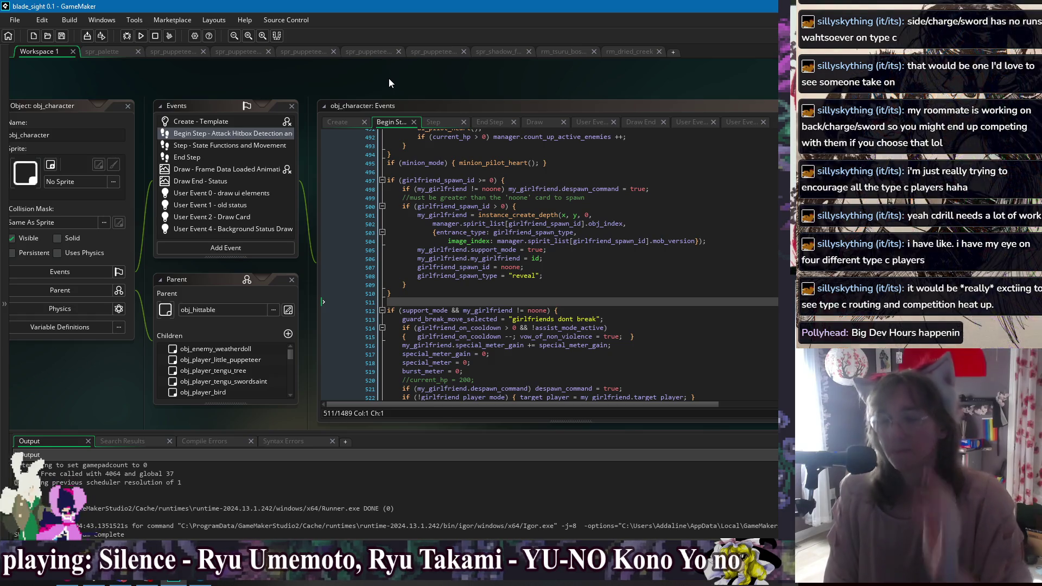
scroll(165, 76, "left", 10)
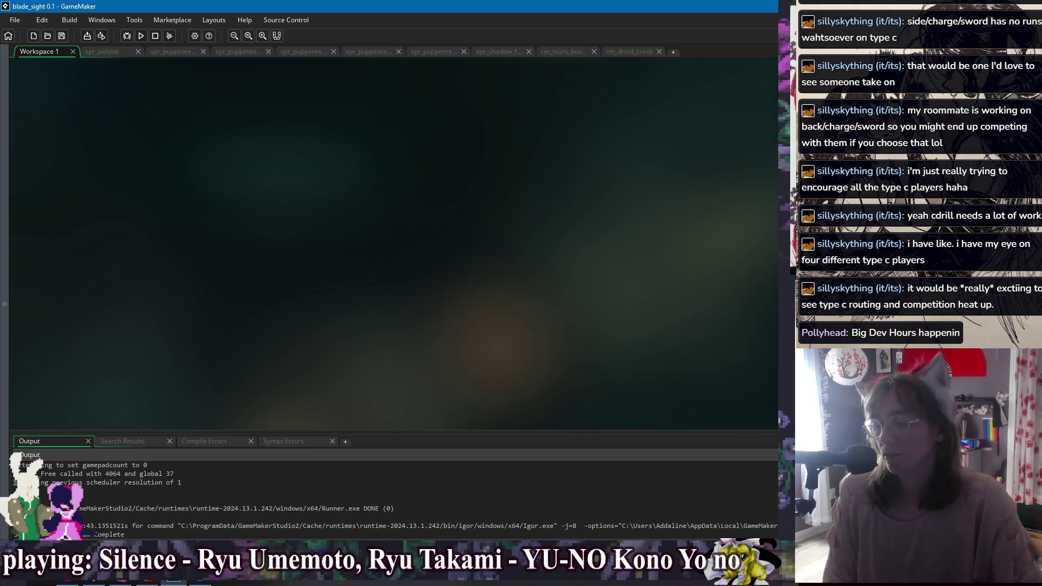
Step: Launch ScreenToGif from the Start menu, then close its start window
key("super")
left_click(182, 482)
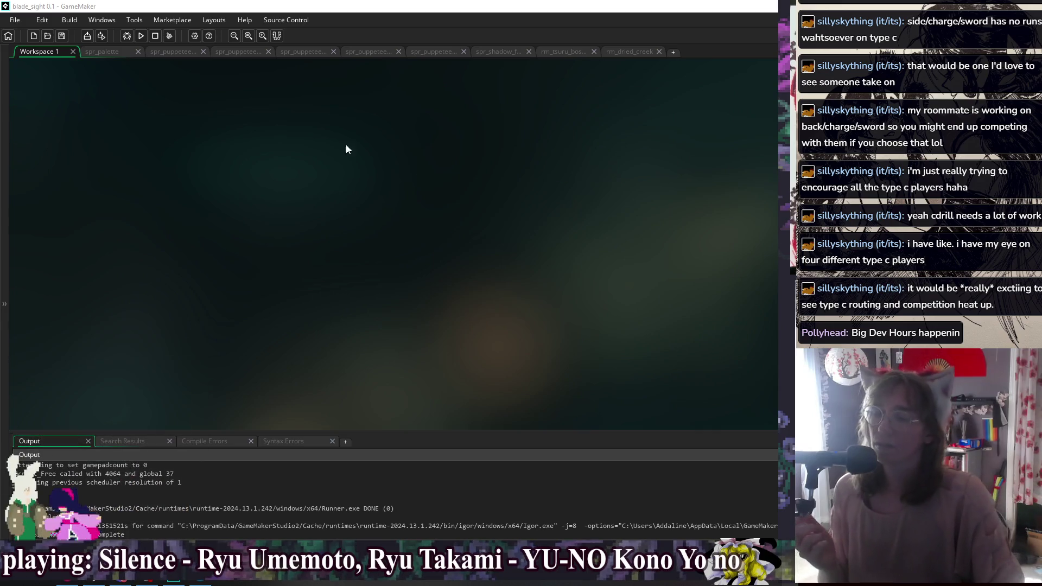
left_click(392, 288)
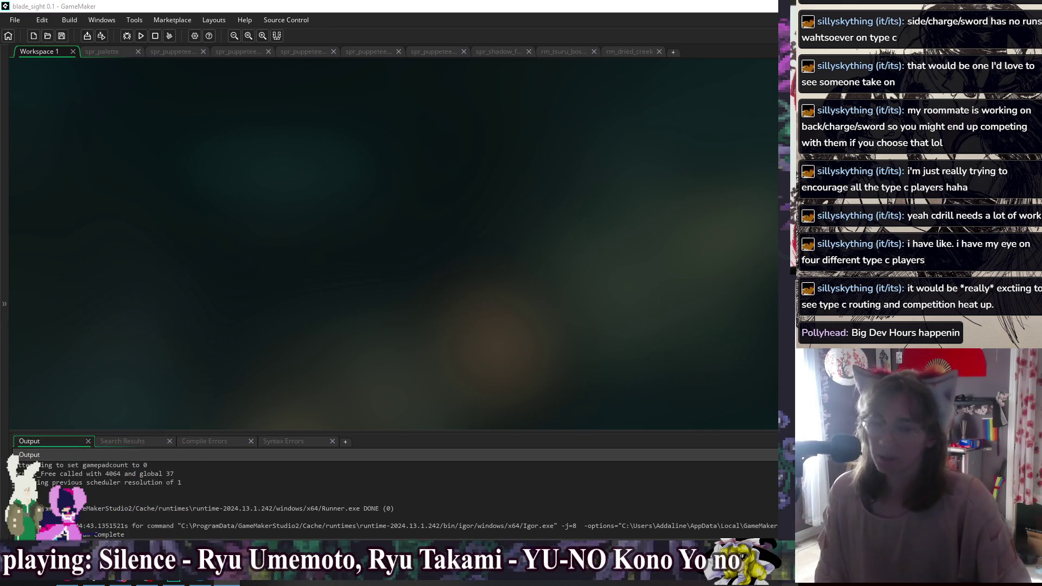
left_click(608, 214)
Step: Launch Snipping Tool and snip the empty GameMaker workspace area
key("super")
left_click(127, 445)
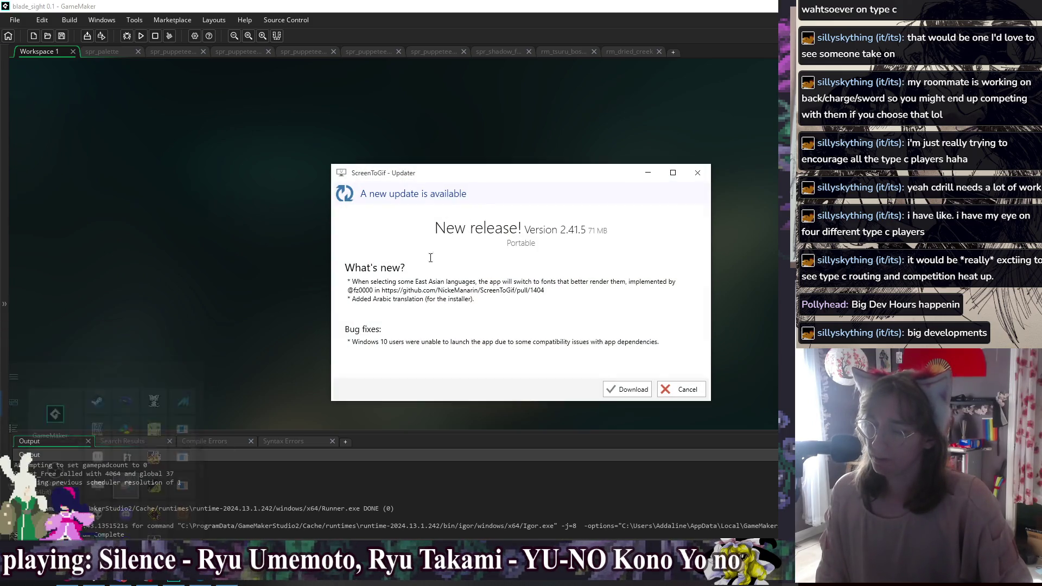
left_click(698, 173)
left_click(64, 43)
mouse_move(115, 88)
left_mouse_down()
mouse_move(656, 354)
mouse_move(729, 403)
left_mouse_up()
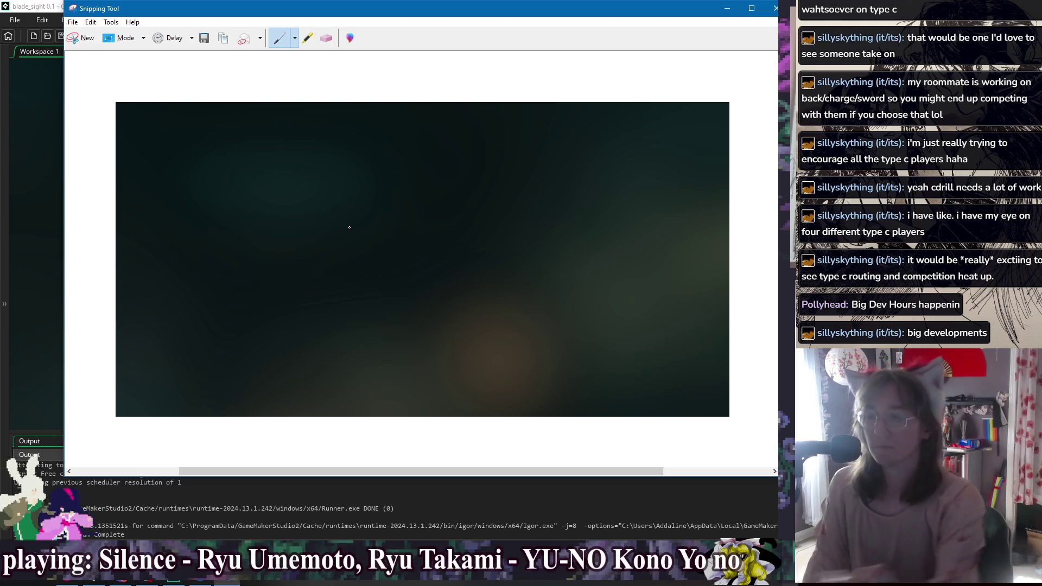
Step: Draw four stick figures on the capture with a white pen
left_click(295, 38)
left_click(333, 79)
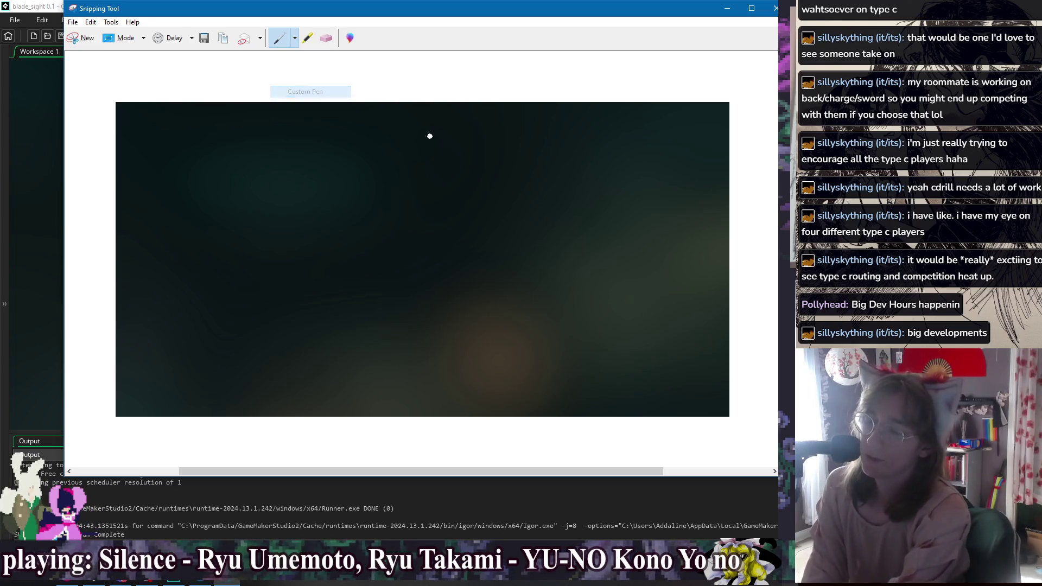
mouse_move(328, 292)
left_mouse_down()
mouse_move(340, 303)
mouse_move(348, 286)
mouse_move(330, 325)
left_mouse_up()
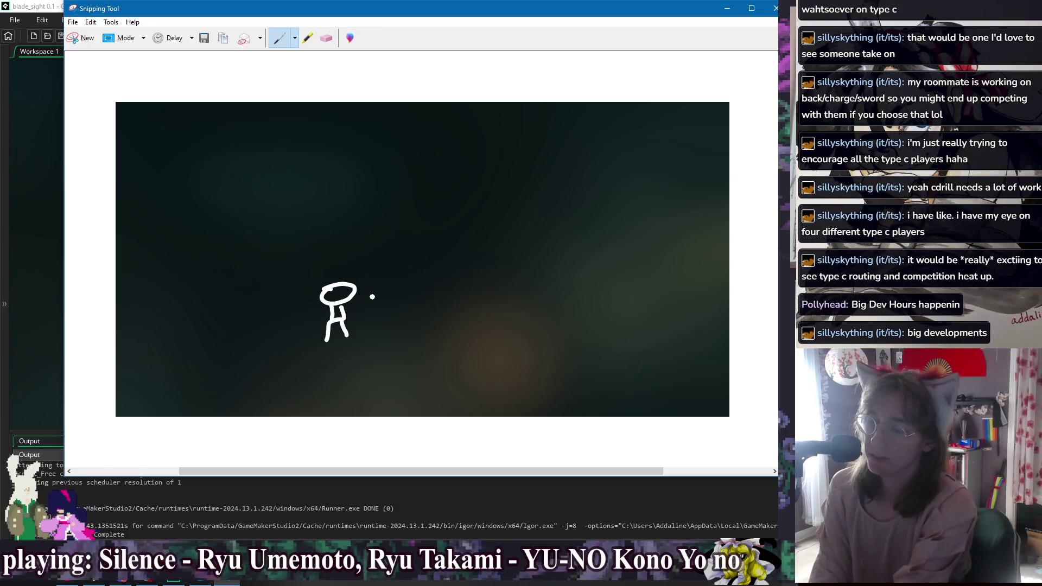
mouse_move(414, 276)
left_mouse_down()
mouse_move(397, 289)
mouse_move(414, 273)
mouse_move(423, 316)
left_mouse_up()
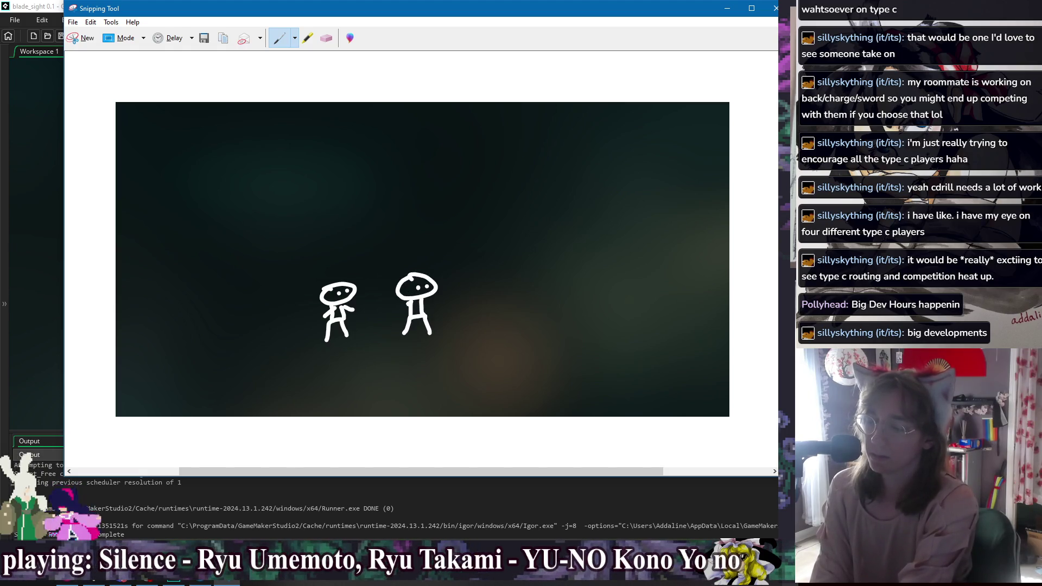
mouse_move(256, 298)
left_mouse_down()
mouse_move(251, 308)
mouse_move(259, 288)
left_mouse_up()
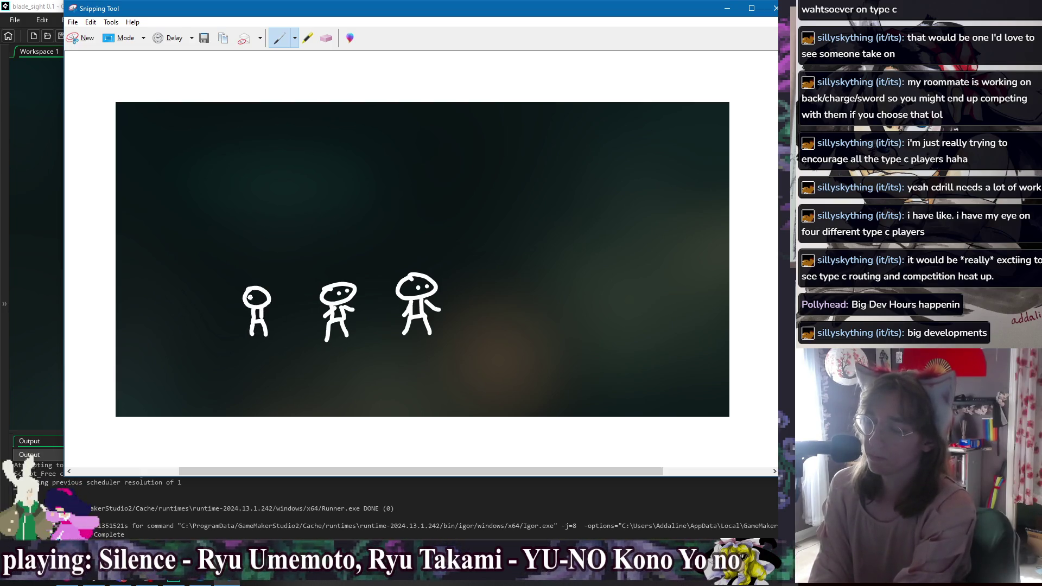
left_click_drag(523, 272, 520, 273)
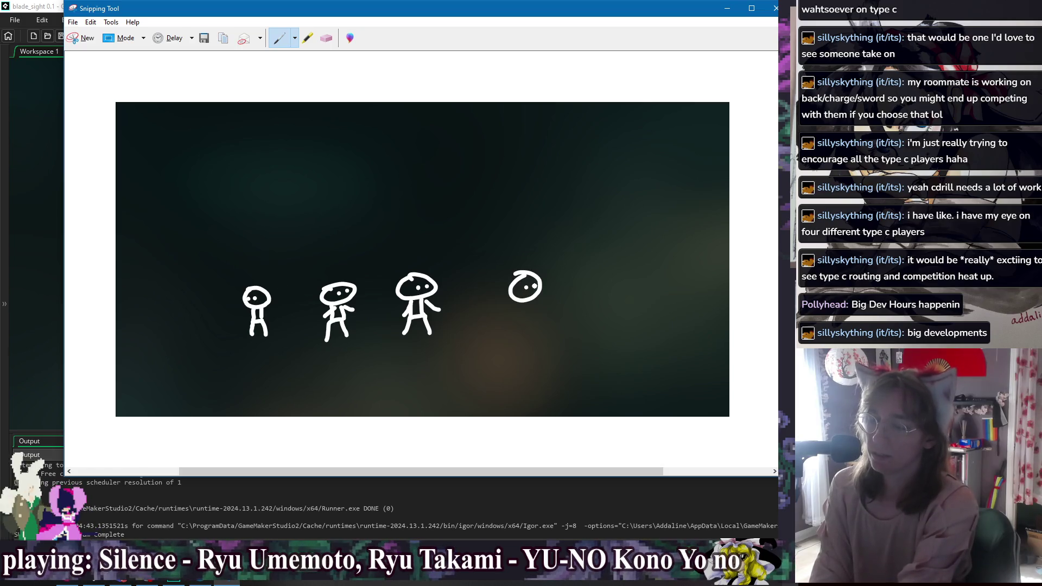
left_click_drag(519, 304, 511, 314)
left_click_drag(530, 305, 549, 309)
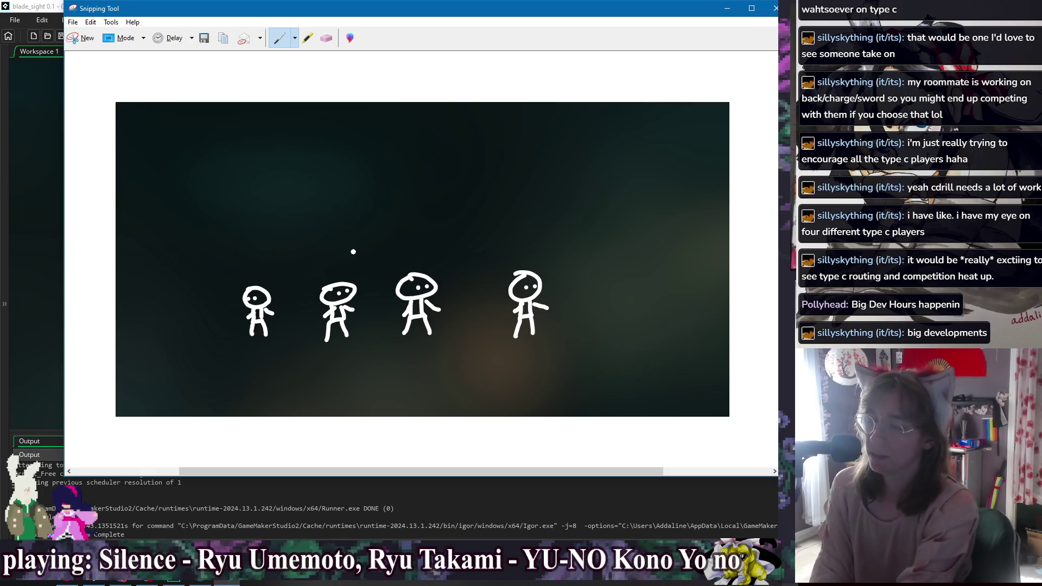
Step: With the red pen, add markers above the first and third figures
left_click(295, 38)
left_click(307, 56)
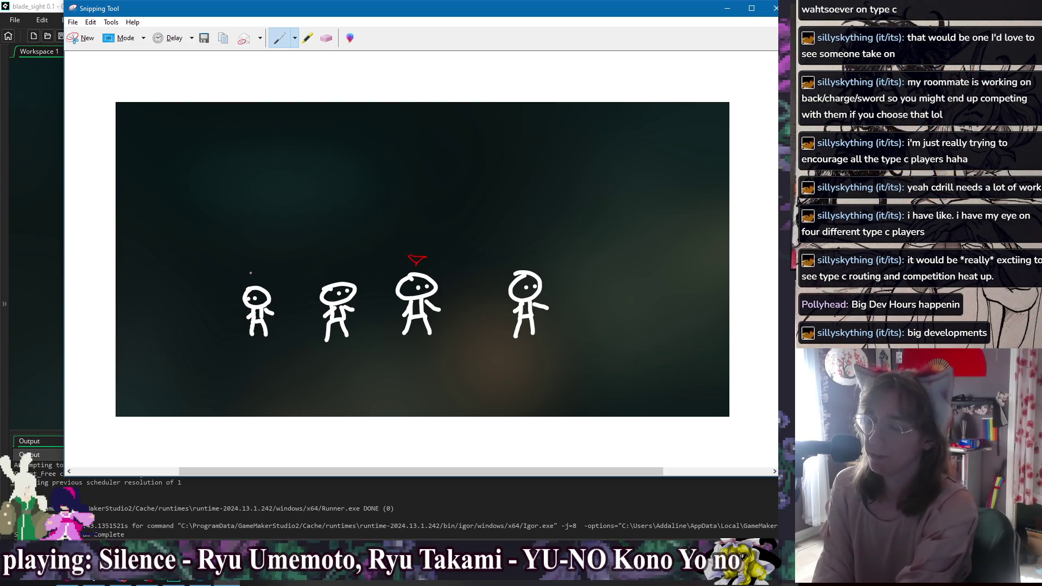
left_click_drag(259, 270, 253, 276)
left_click_drag(236, 252, 234, 257)
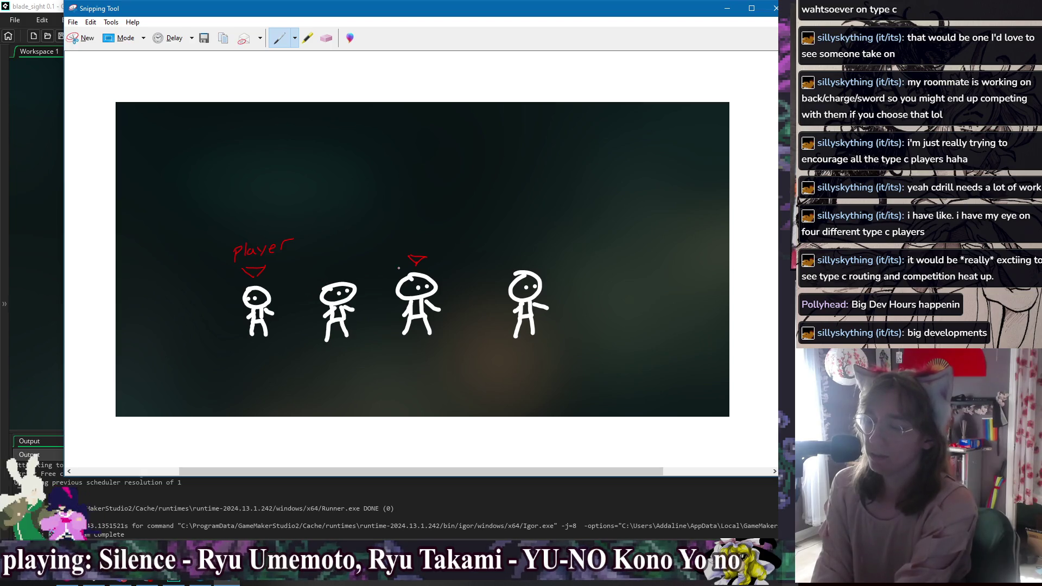
left_click(327, 38)
Step: Erase the 'player' label, then draw a red arrow beside the right figure
left_click_drag(291, 244, 265, 245)
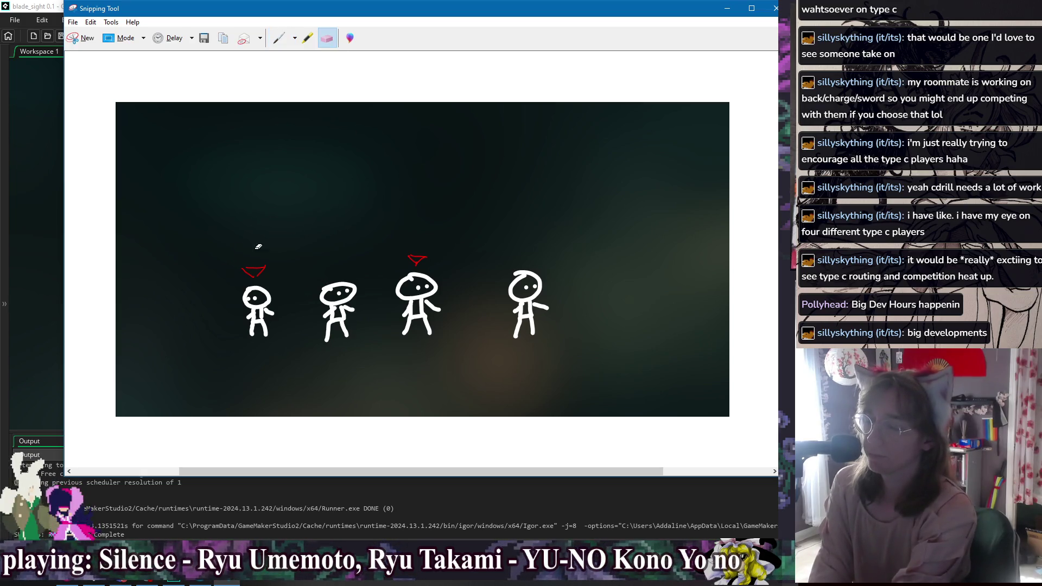
left_click(279, 38)
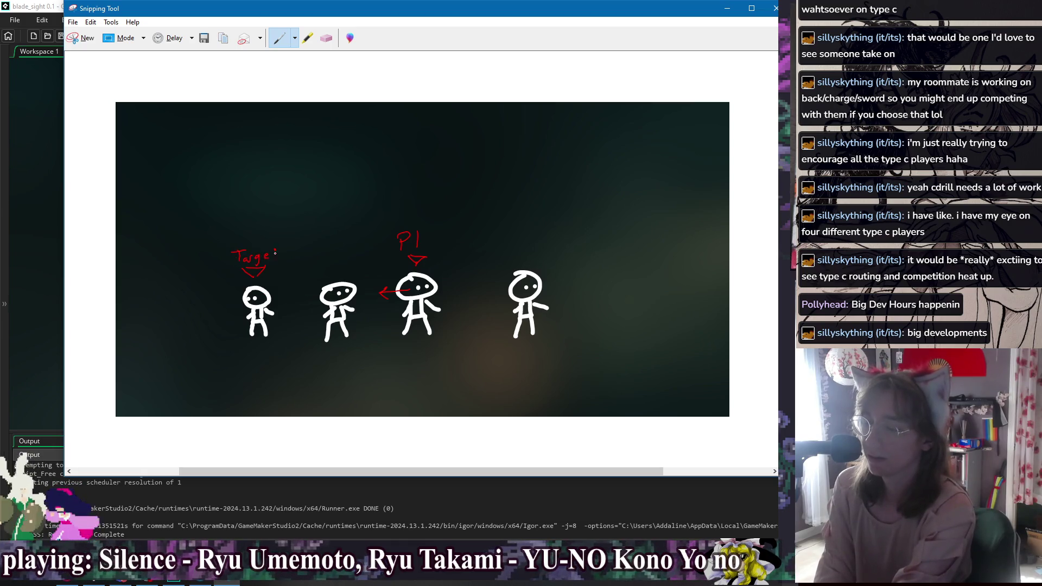
left_click(295, 38)
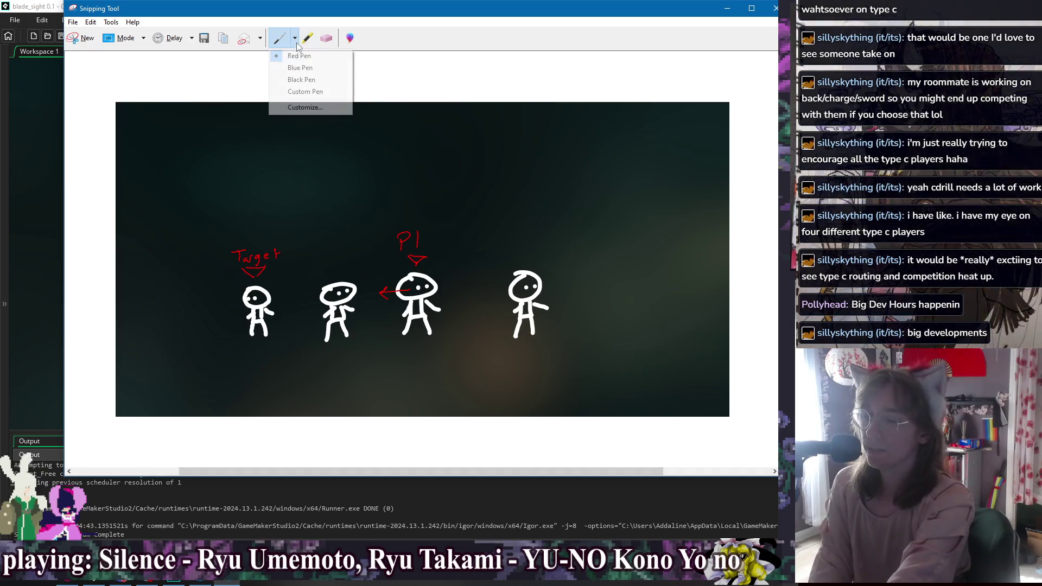
left_click(305, 91)
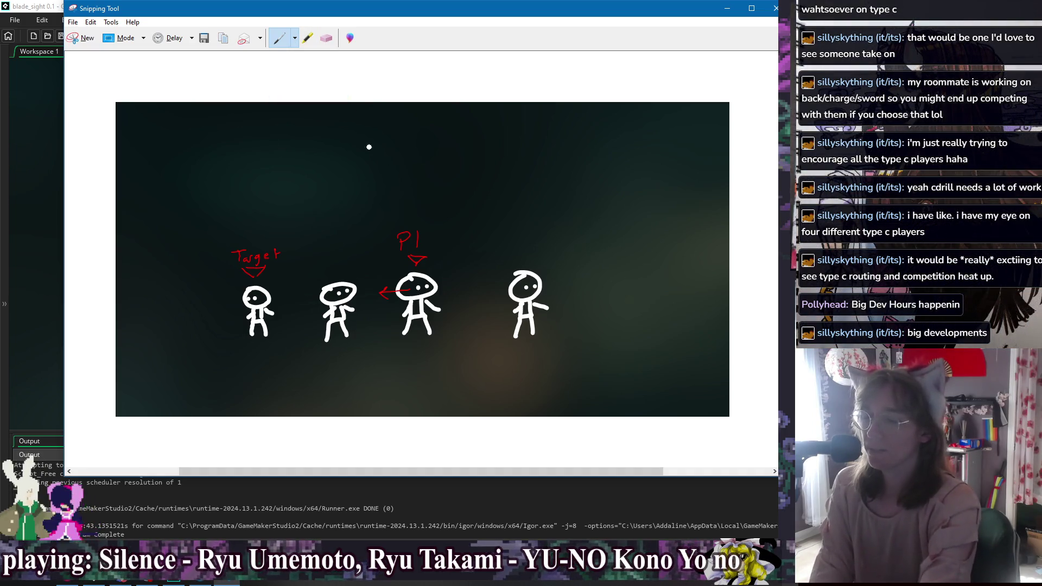
left_click(295, 38)
left_click(288, 54)
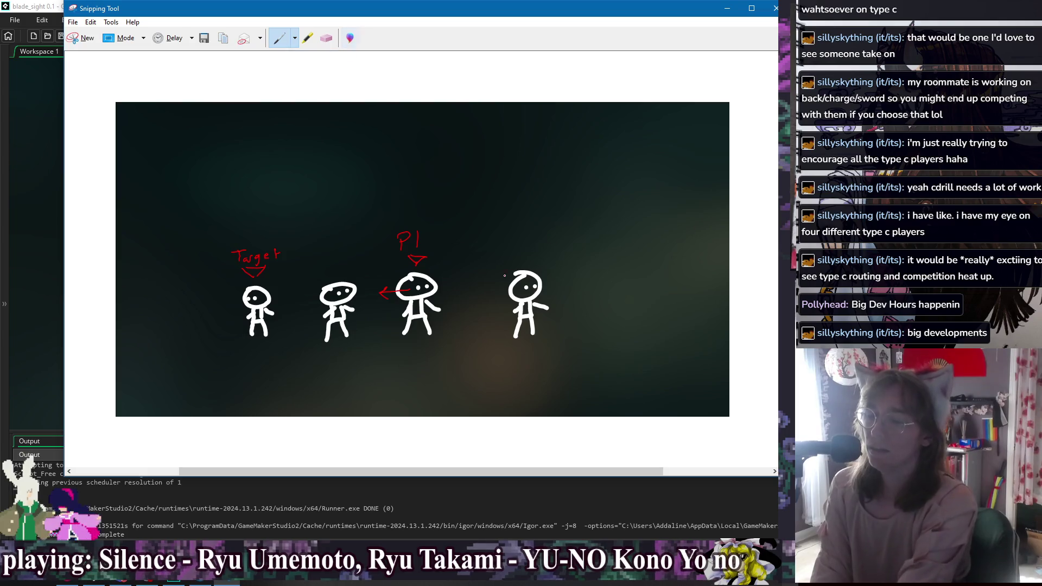
left_click_drag(500, 285, 504, 289)
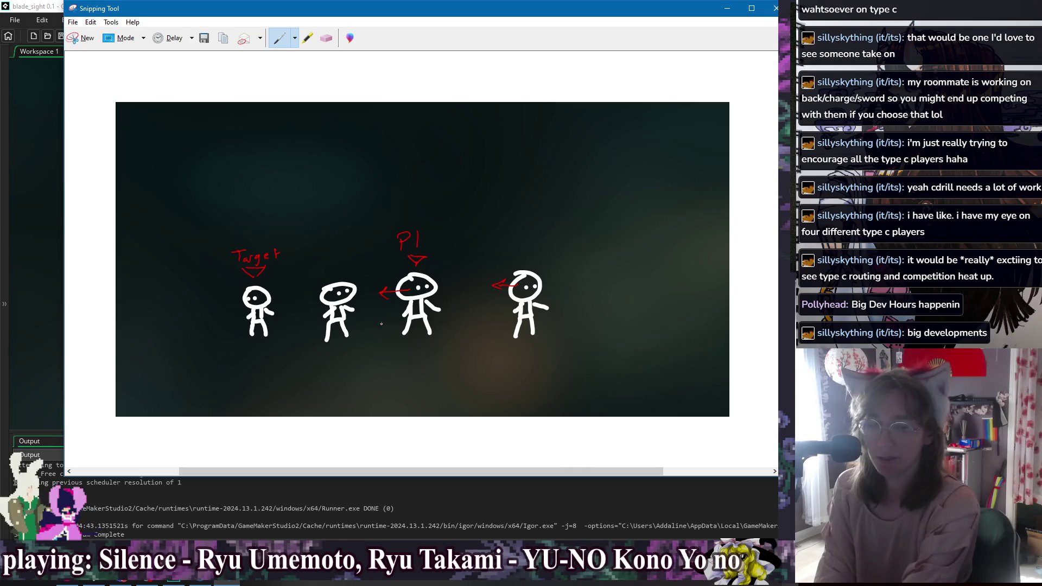
Step: Erase the Target label and the third figure's arrow, and draw a long red line beneath the figures
left_click(326, 38)
mouse_move(274, 256)
left_mouse_down()
mouse_move(229, 253)
mouse_move(239, 266)
left_mouse_up()
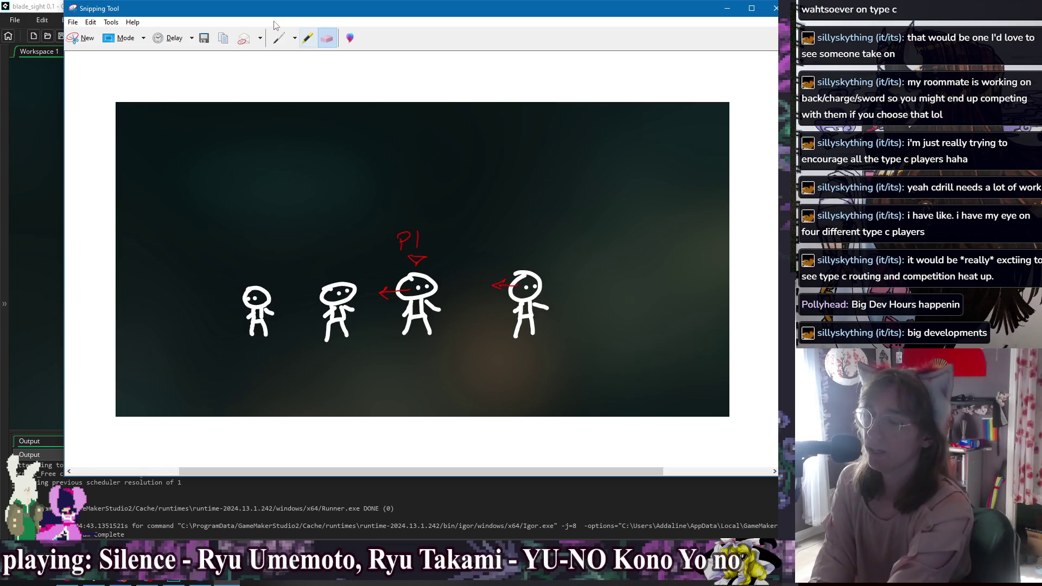
left_click(279, 38)
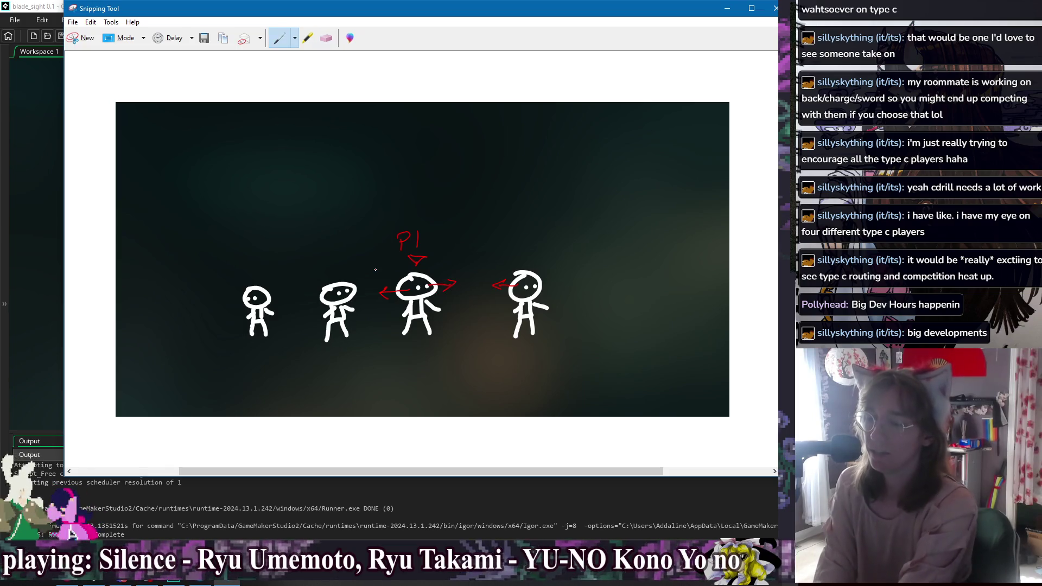
left_click(326, 38)
left_click(386, 289)
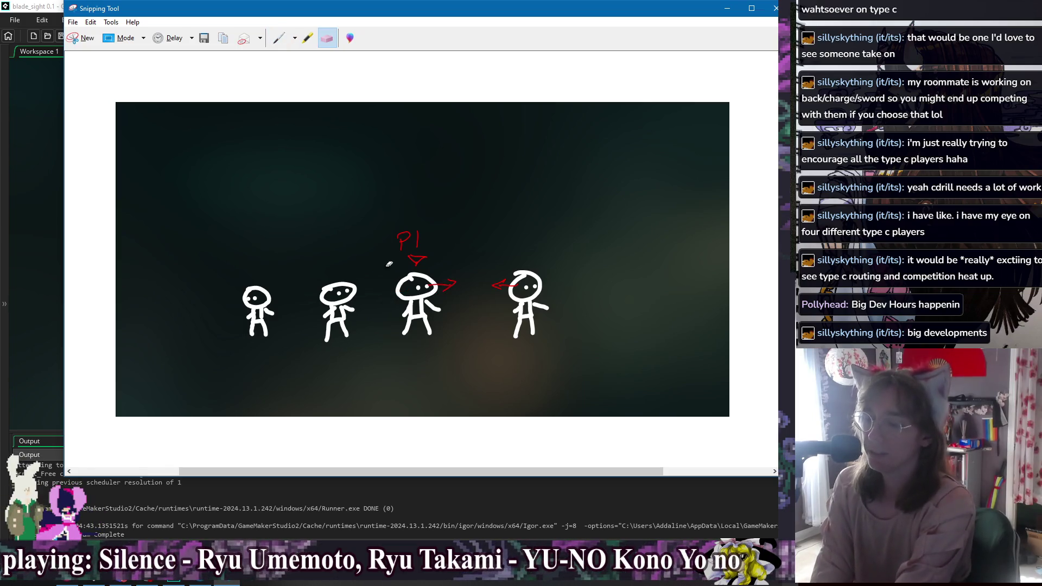
left_click(279, 38)
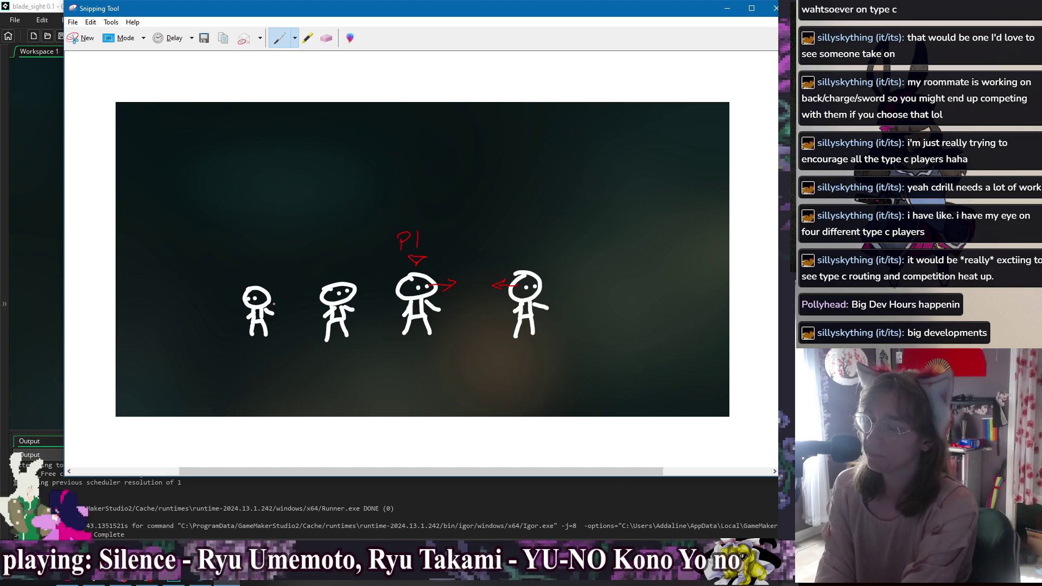
left_click_drag(259, 348, 441, 339)
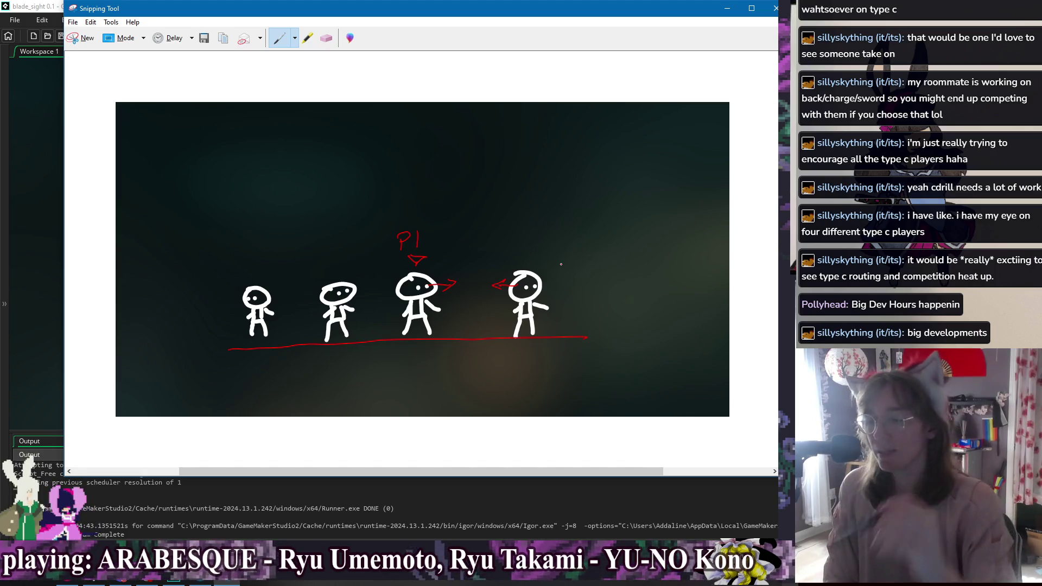
Step: Erase the remaining sketch and close the snip without saving
left_click(326, 38)
mouse_move(537, 285)
left_mouse_down()
mouse_move(313, 292)
mouse_move(565, 272)
mouse_move(466, 284)
mouse_move(373, 180)
left_mouse_up()
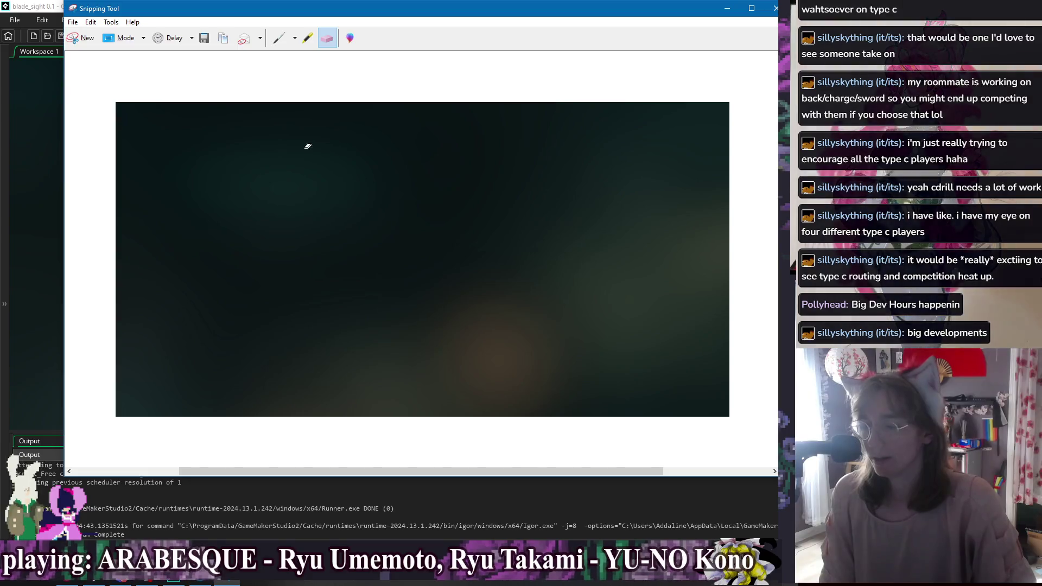
left_click(775, 8)
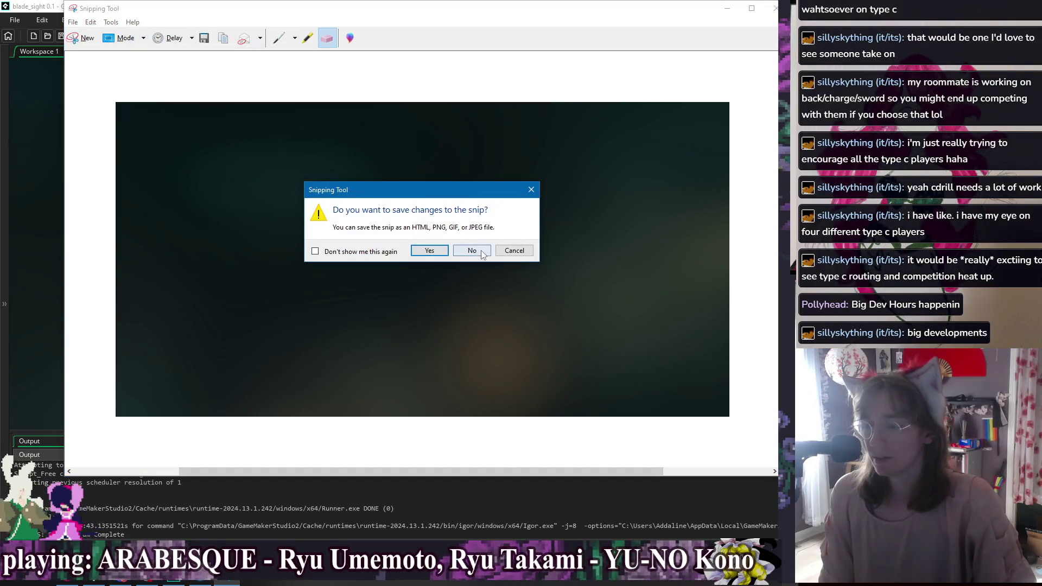
left_click(472, 250)
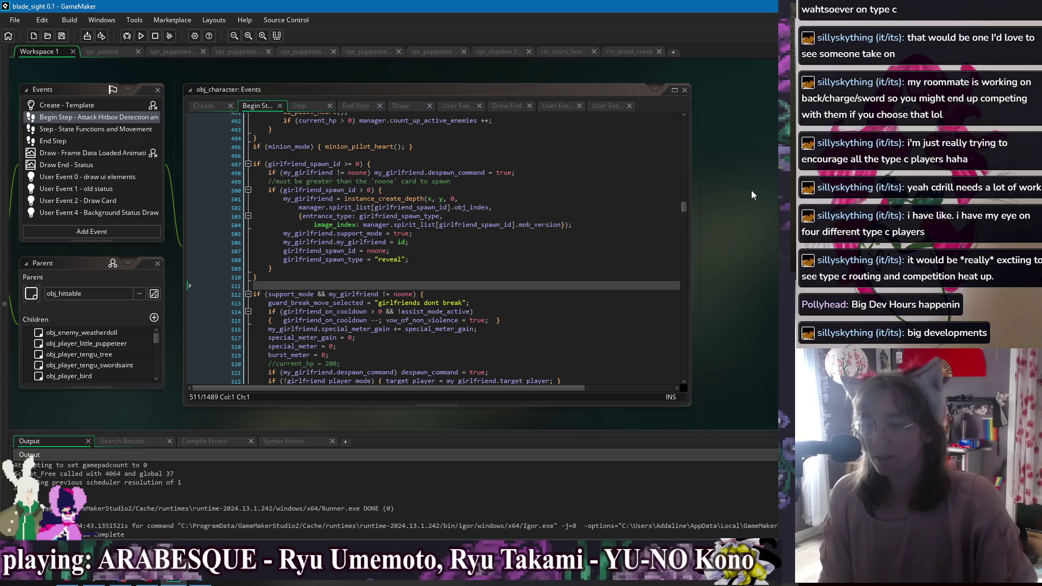
Step: Repeatedly open and dismiss the workspace menu and its open-windows list
right_click(314, 65)
right_click(282, 71)
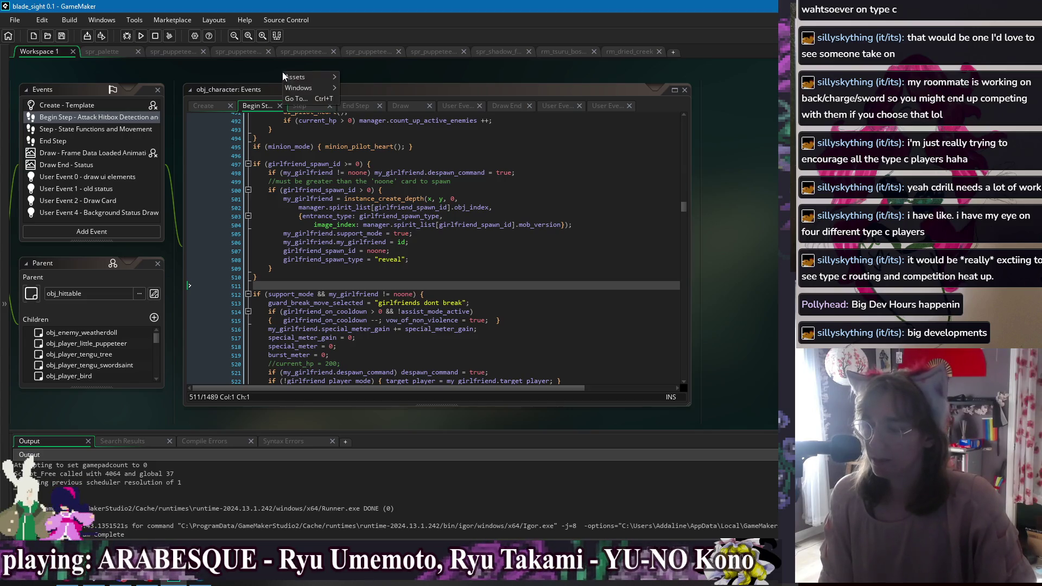
mouse_move(293, 89)
left_click(242, 74)
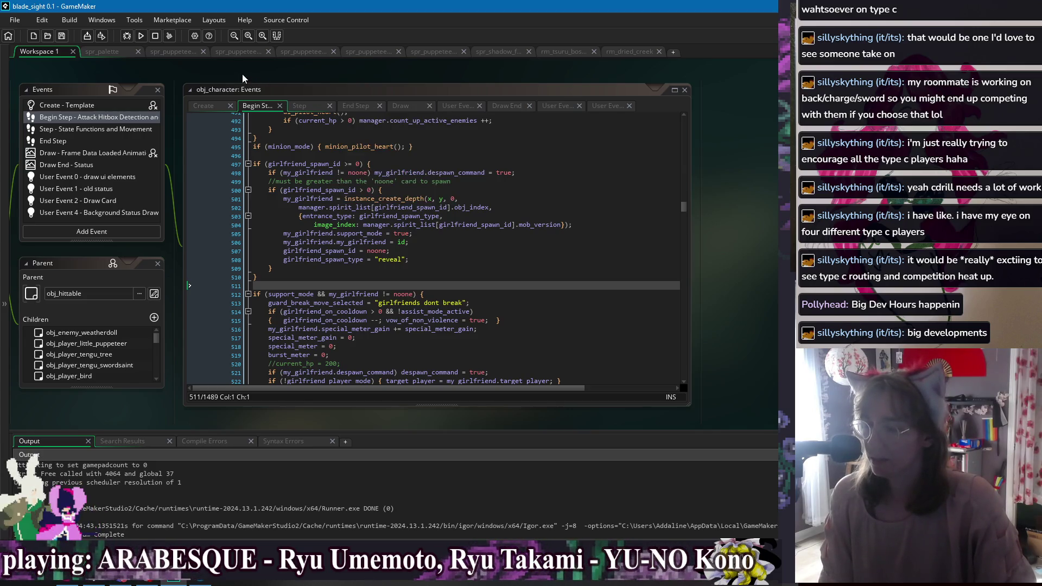
right_click(246, 70)
left_click(216, 71)
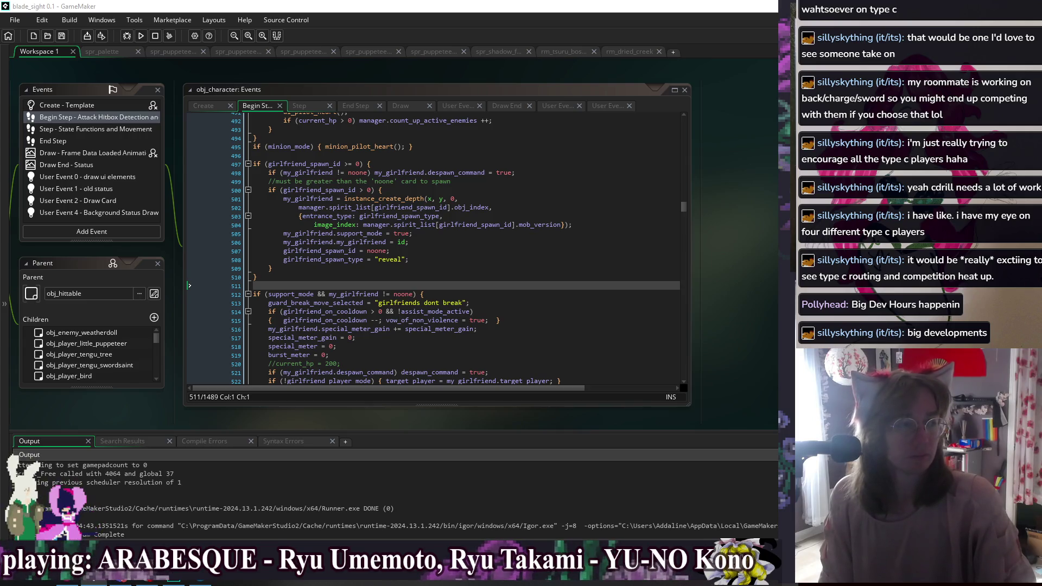
left_click(347, 76)
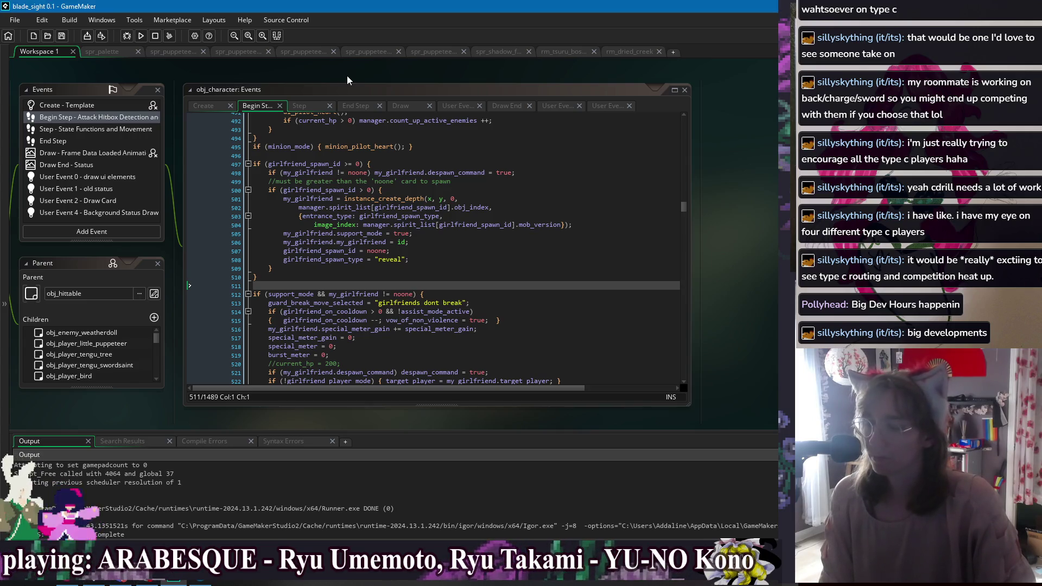
right_click(347, 77)
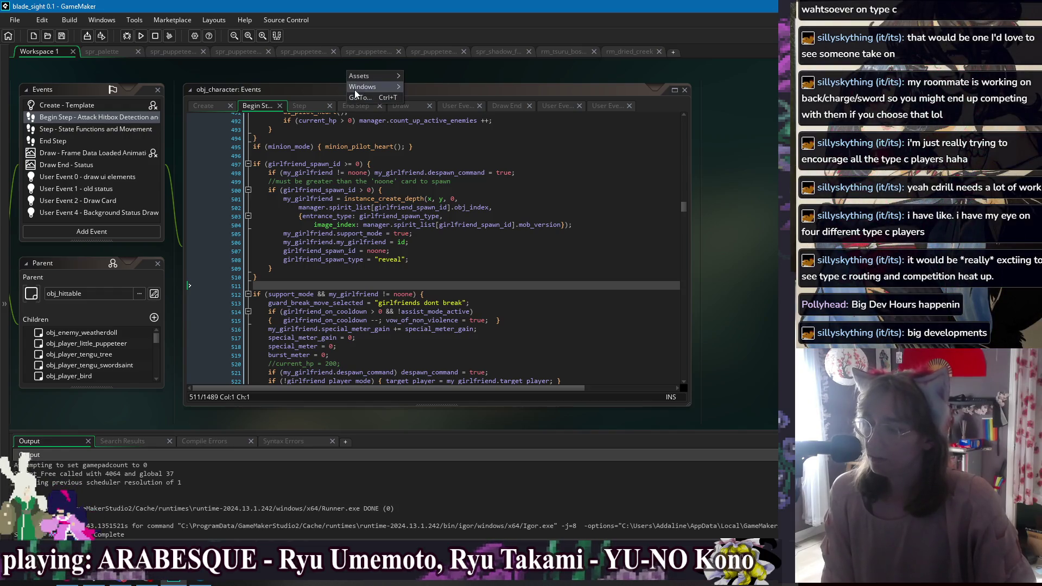
mouse_move(353, 89)
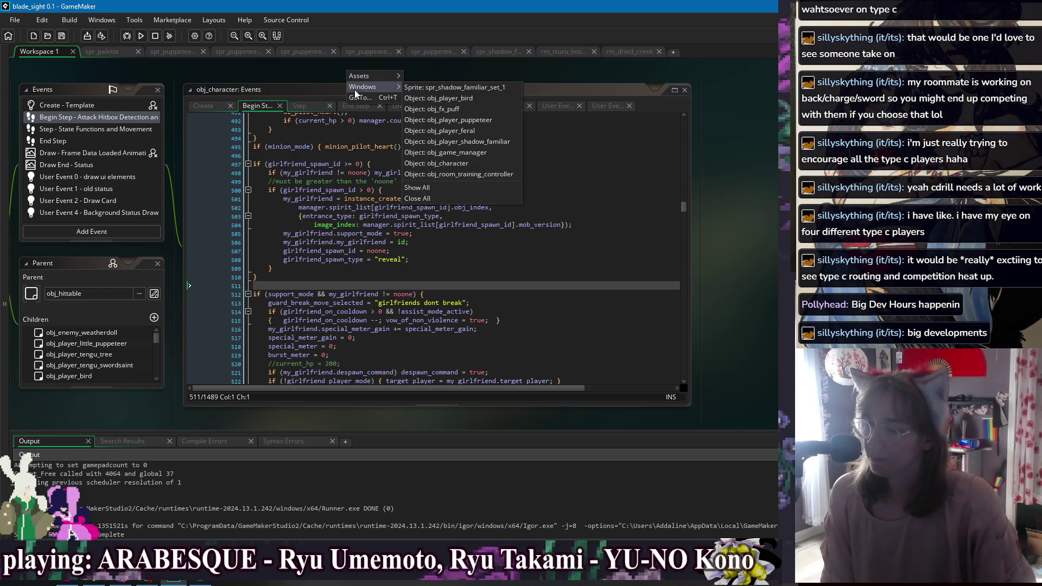
left_click(301, 73)
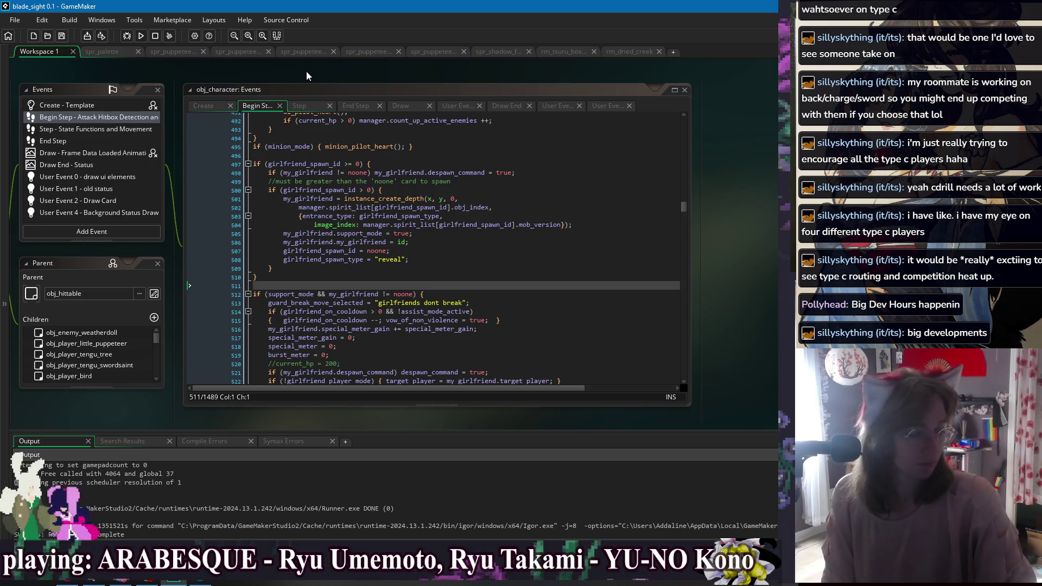
right_click(298, 71)
mouse_move(306, 87)
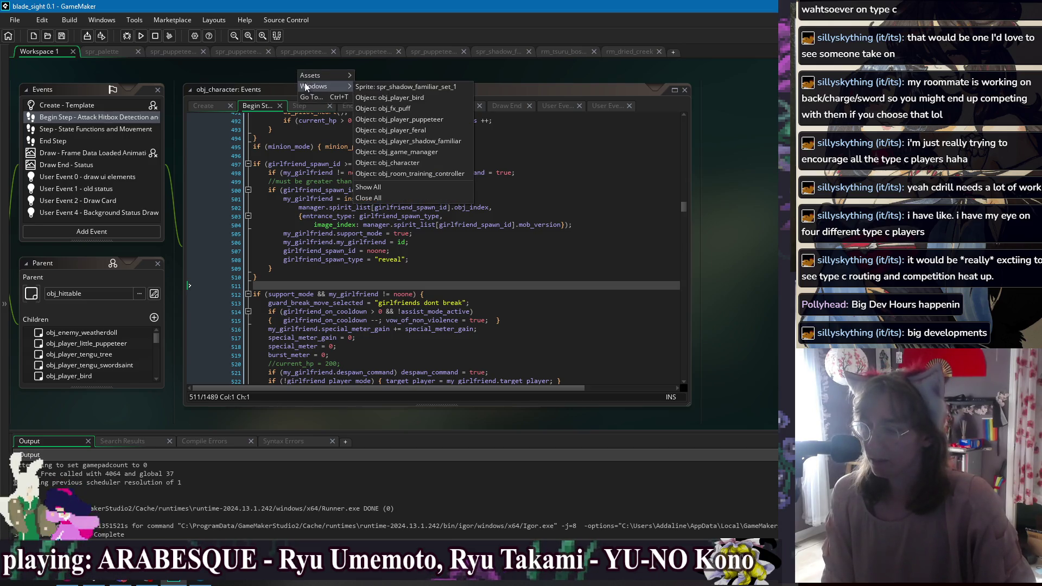
Step: Jump to the obj_character windows, centre the code editor, and run the game
left_click(387, 163)
mouse_move(505, 106)
left_mouse_down()
mouse_move(314, 81)
mouse_move(320, 67)
mouse_move(342, 87)
left_mouse_up()
right_click(321, 76)
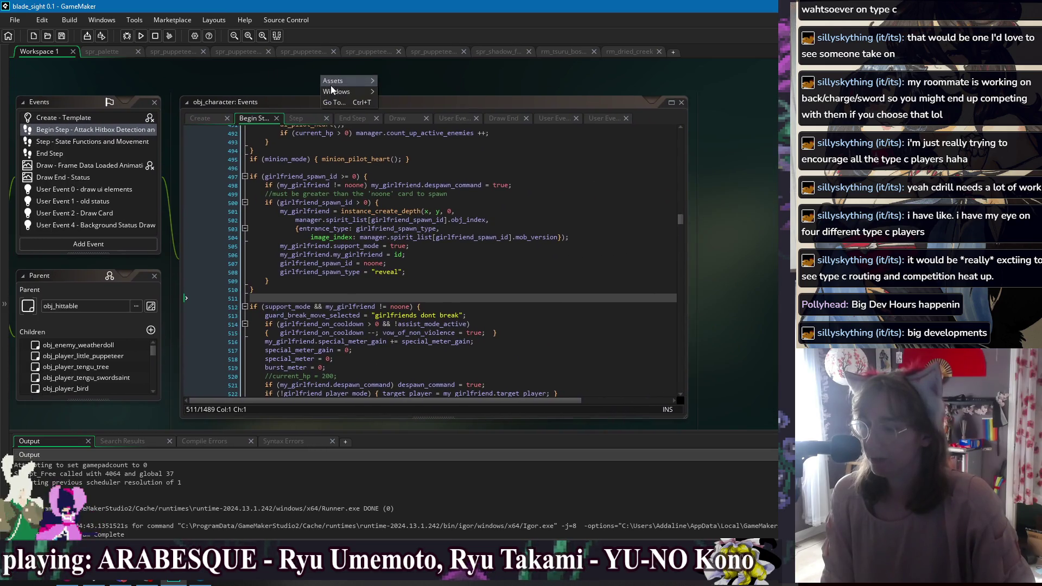
mouse_move(371, 92)
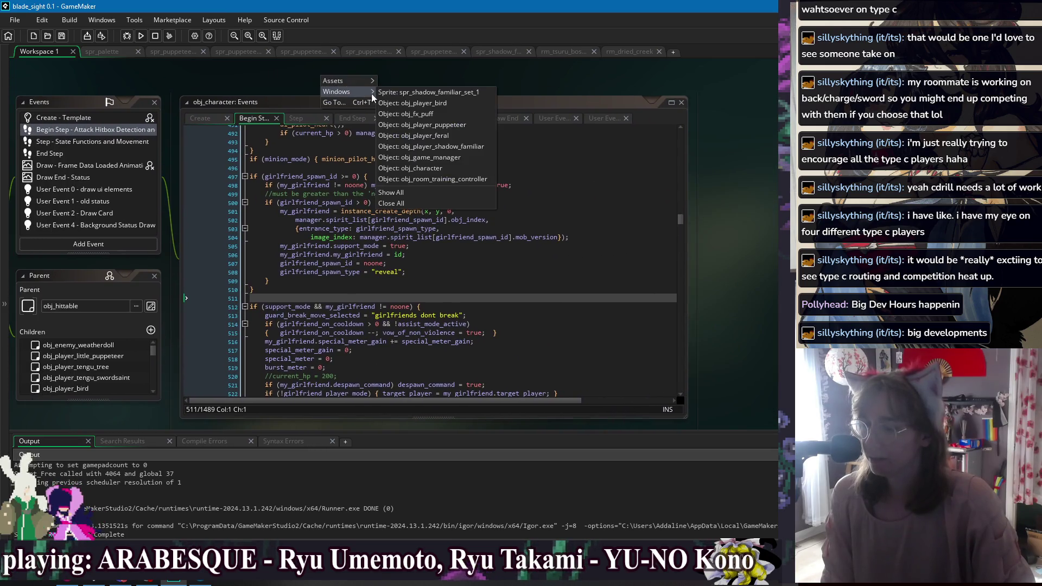
left_click(445, 169)
mouse_move(396, 69)
left_mouse_down()
mouse_move(265, 83)
mouse_move(308, 71)
left_mouse_up()
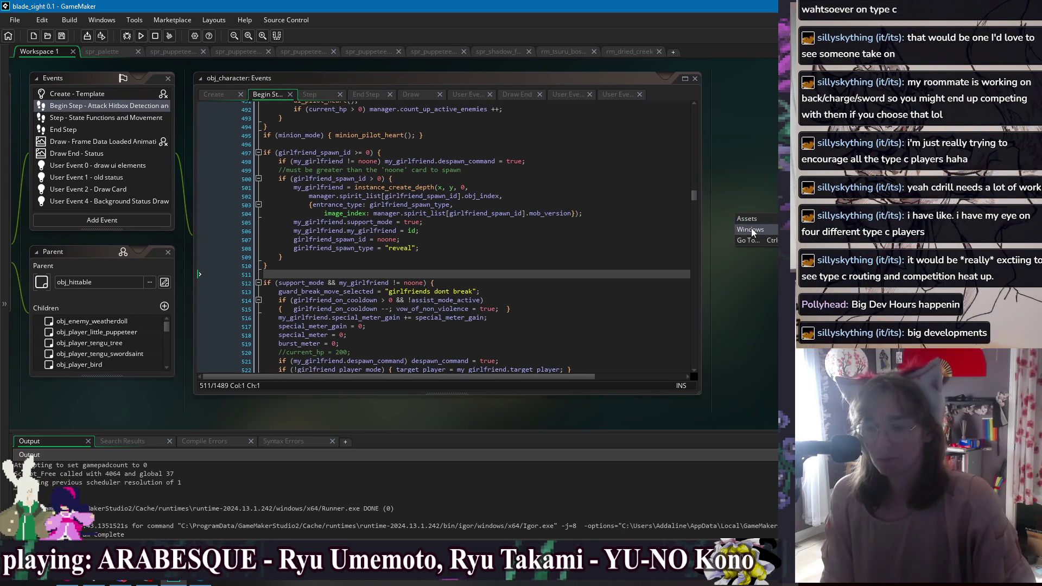
left_click(755, 324)
left_click(140, 35)
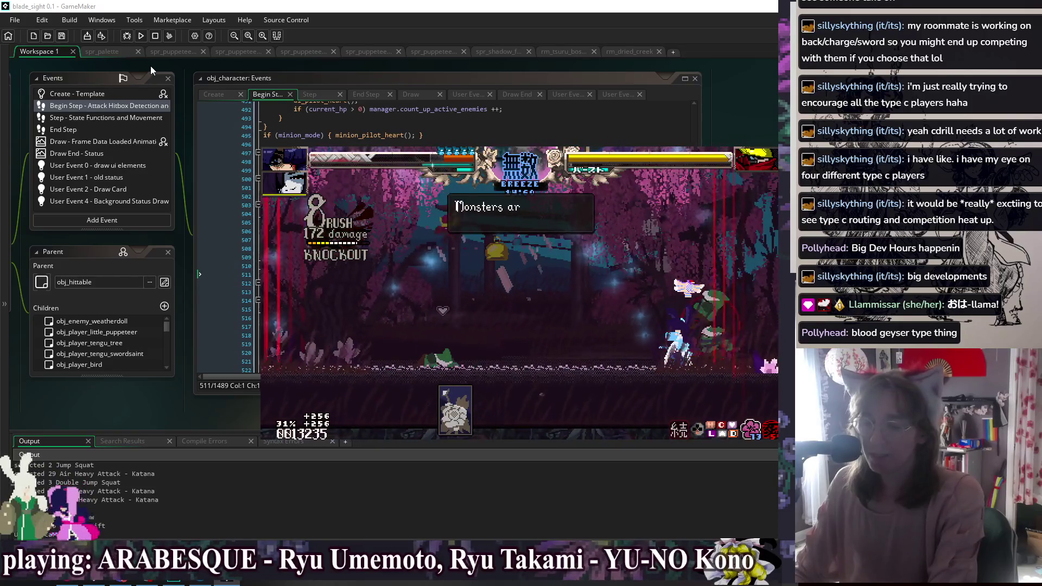
Step: Close the test game with Escape and refocus the Begin Step code editor
key("Escape")
left_click(381, 248)
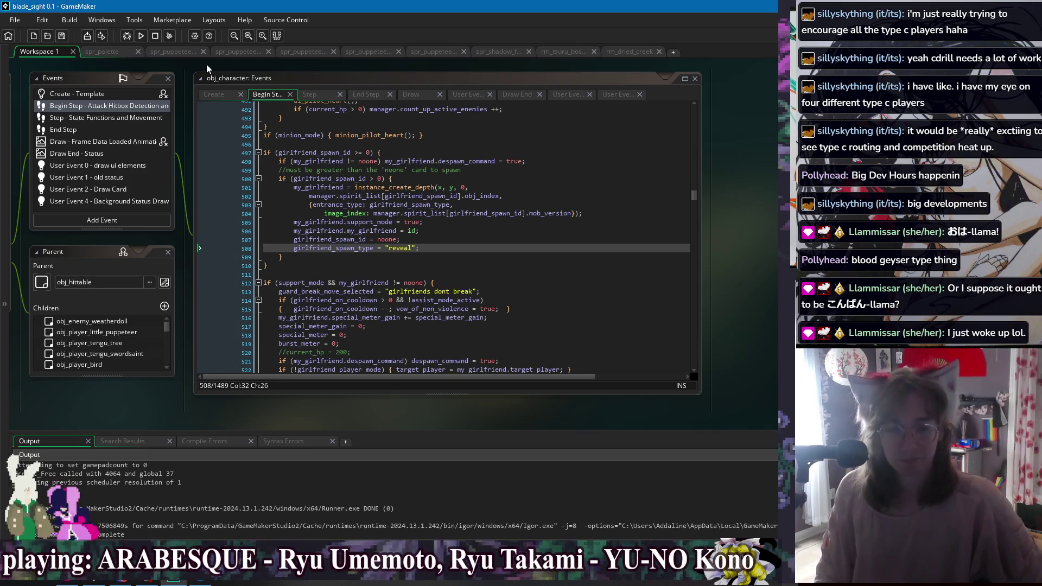
Step: Jump to obj_character's windows and bring its Events editor forward
right_click(206, 64)
mouse_move(217, 81)
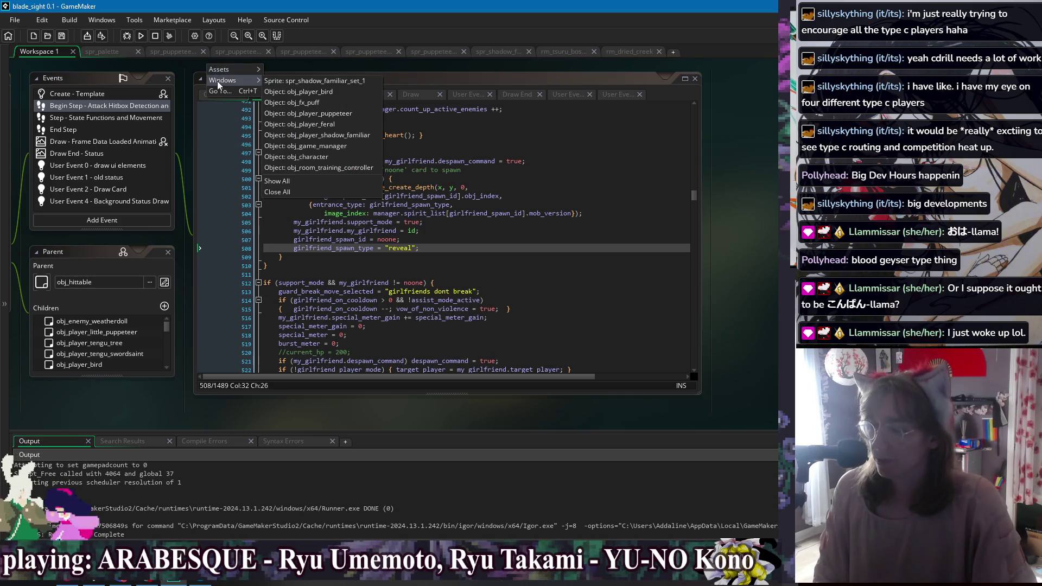
left_click(350, 157)
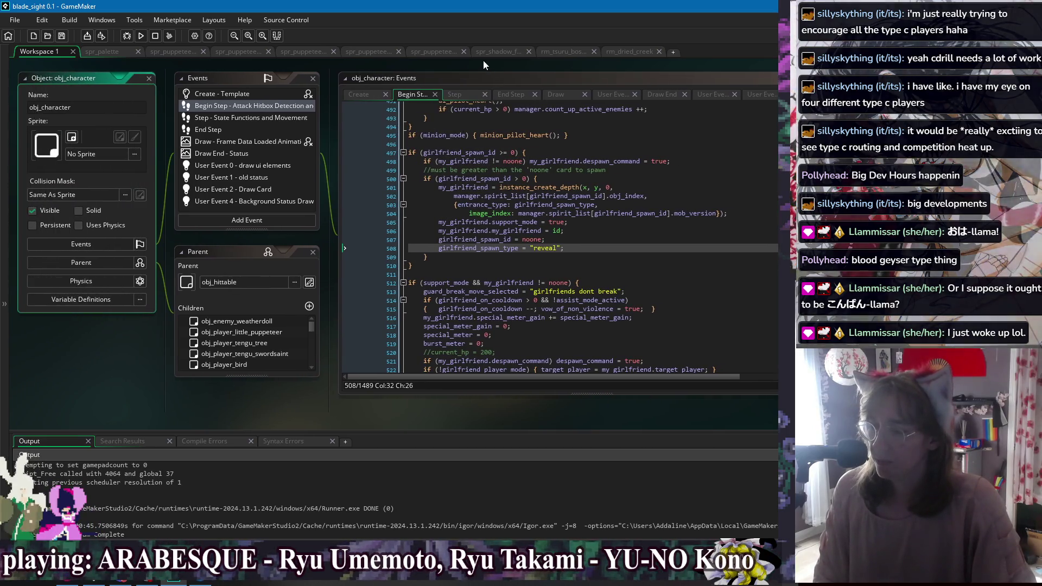
mouse_move(475, 71)
left_mouse_down()
mouse_move(304, 113)
mouse_move(293, 71)
left_mouse_up()
right_click(295, 65)
mouse_move(314, 84)
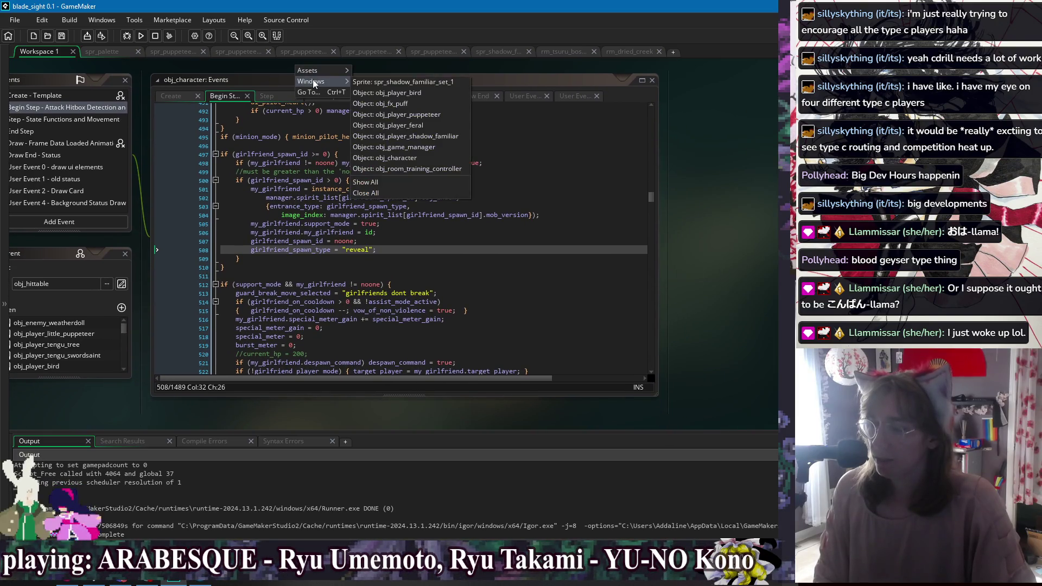
left_click(252, 76)
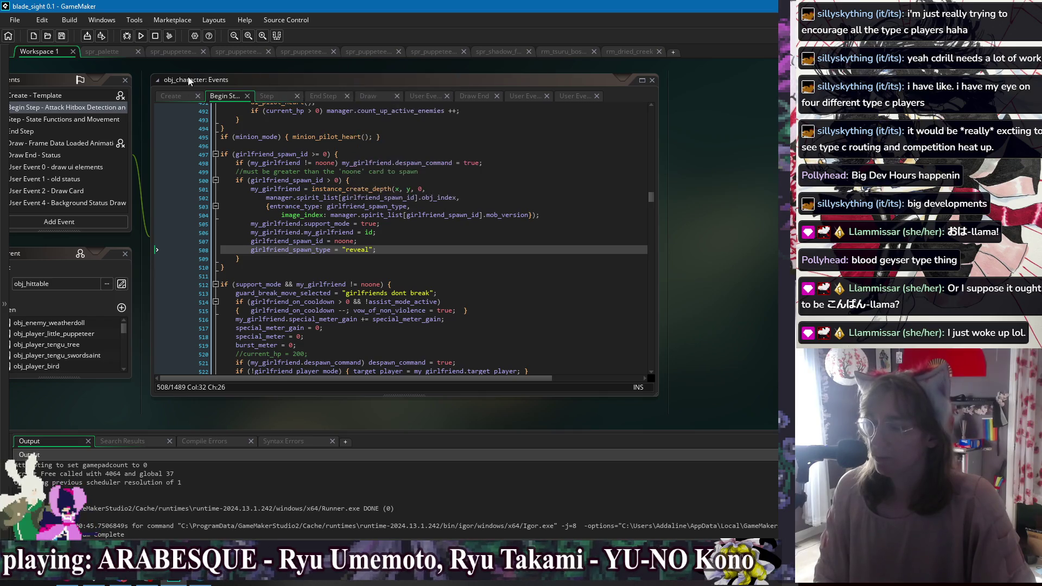
Step: Switch to the Create event, scroll to the top, and step through lines 9–21
left_click(184, 79)
left_click(418, 183)
left_click_drag(650, 192, 651, 109)
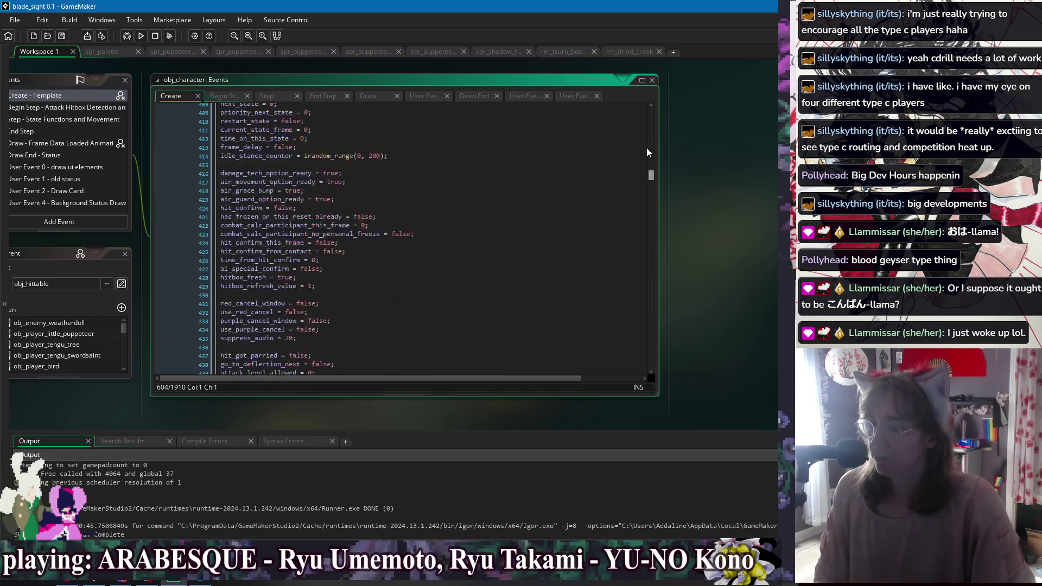
left_click(434, 177)
left_click(437, 189)
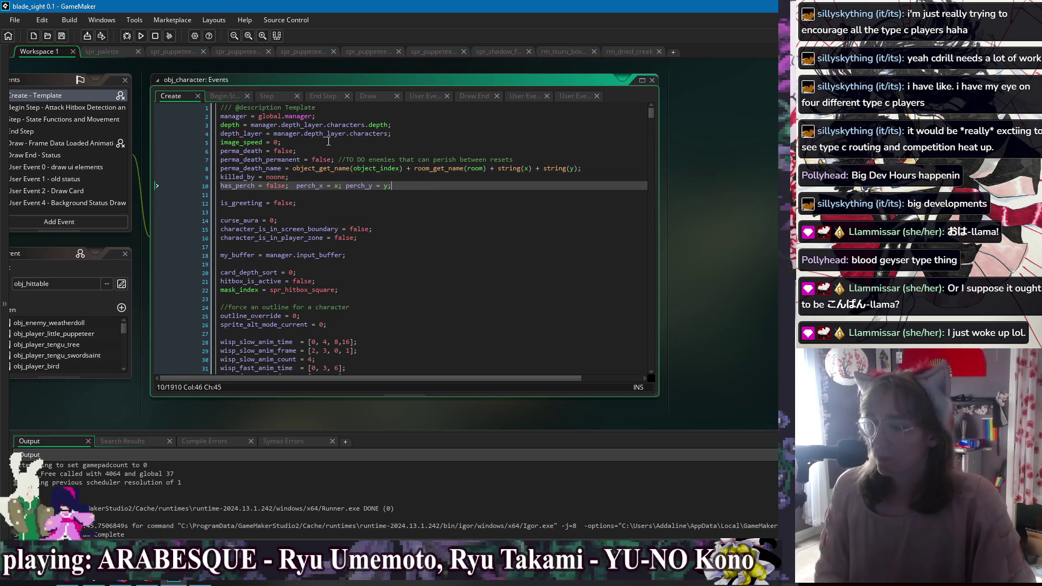
left_click(418, 212)
left_click(406, 248)
left_click(406, 272)
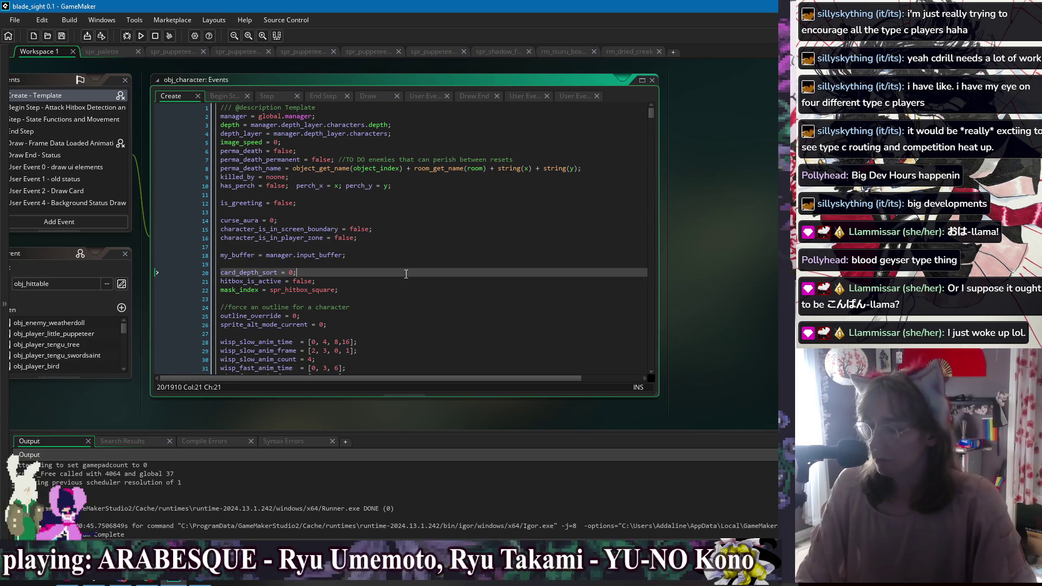
left_click(406, 280)
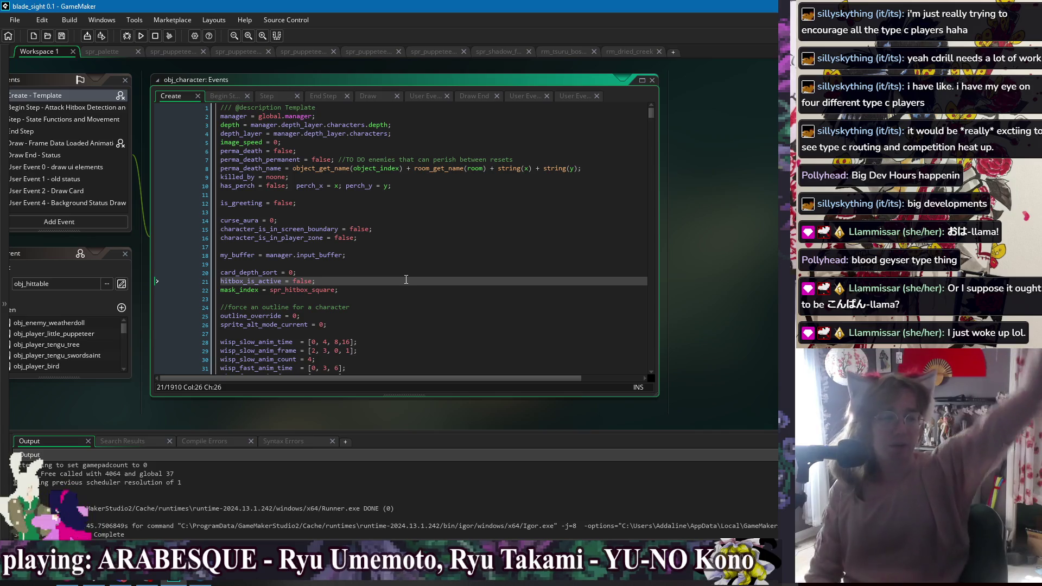
Step: Recheck the Create declarations around is_greeting = false, then switch to the Step event code
left_click(291, 65)
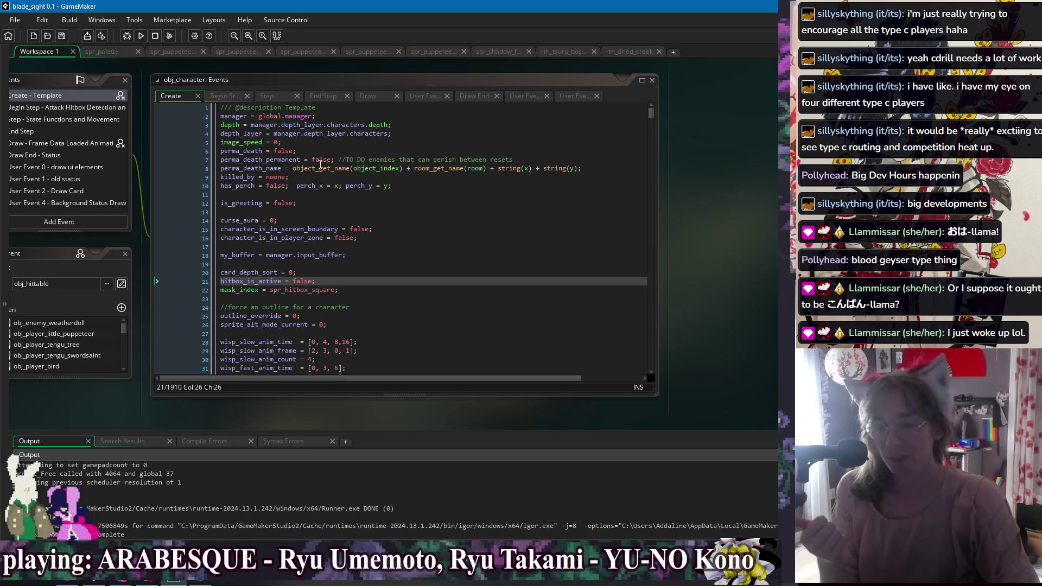
left_click(347, 216)
left_click(347, 203)
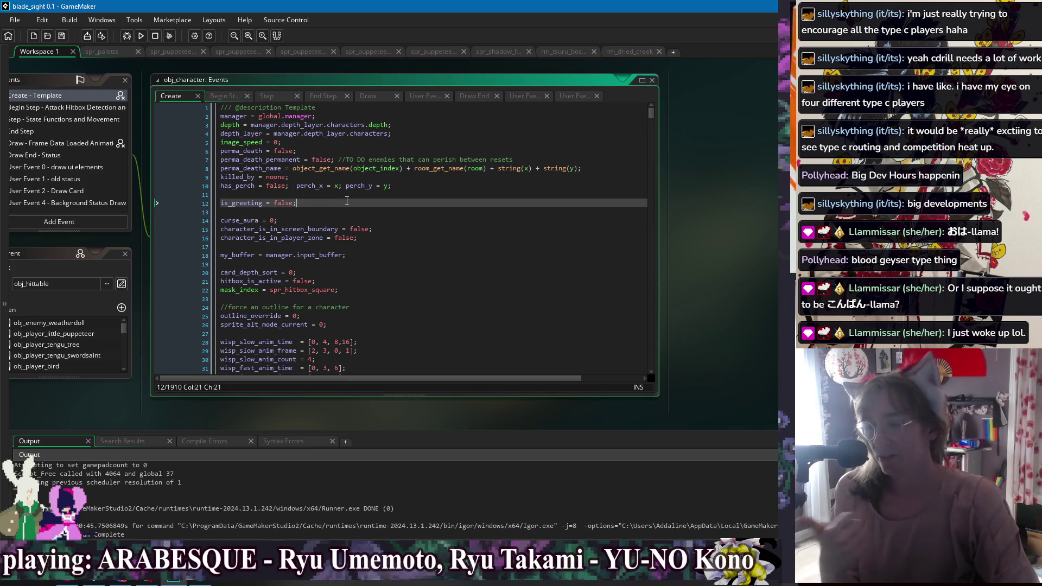
left_click(382, 221)
left_click(493, 262)
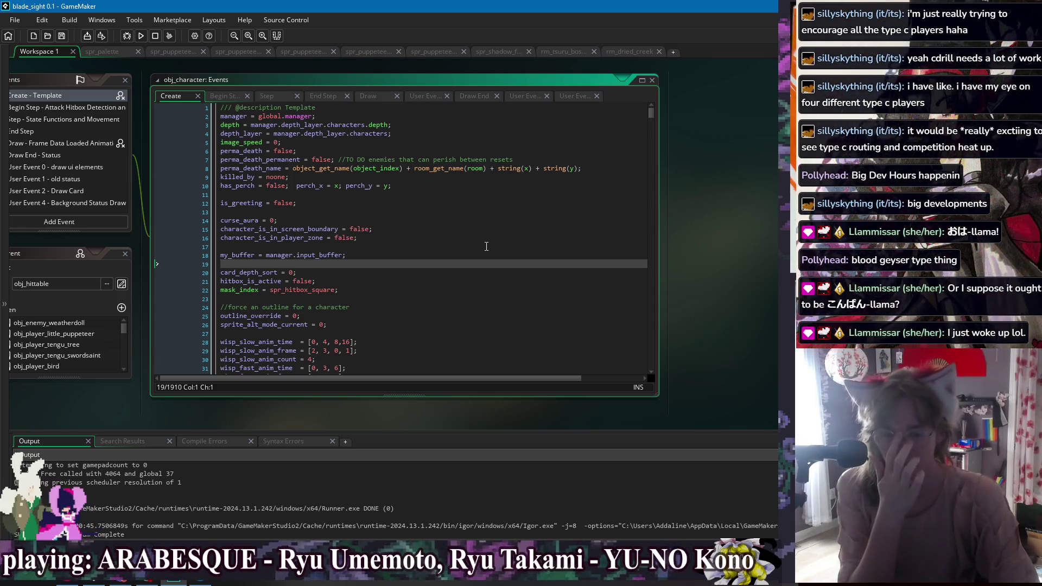
left_click(278, 99)
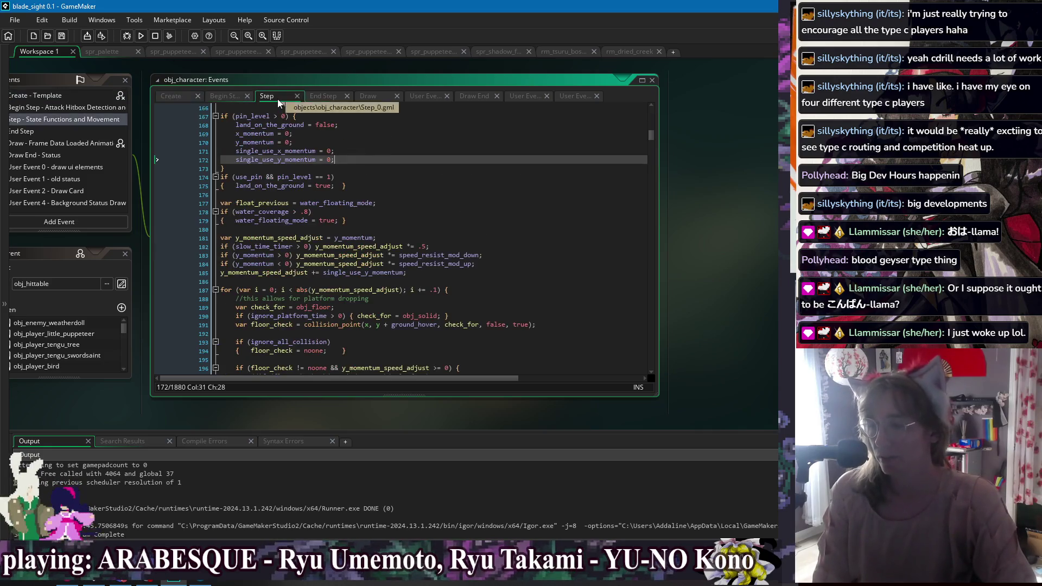
Step: Flip between obj_character's Create and Step event code, settling in the Step code
left_click(181, 100)
left_click(276, 99)
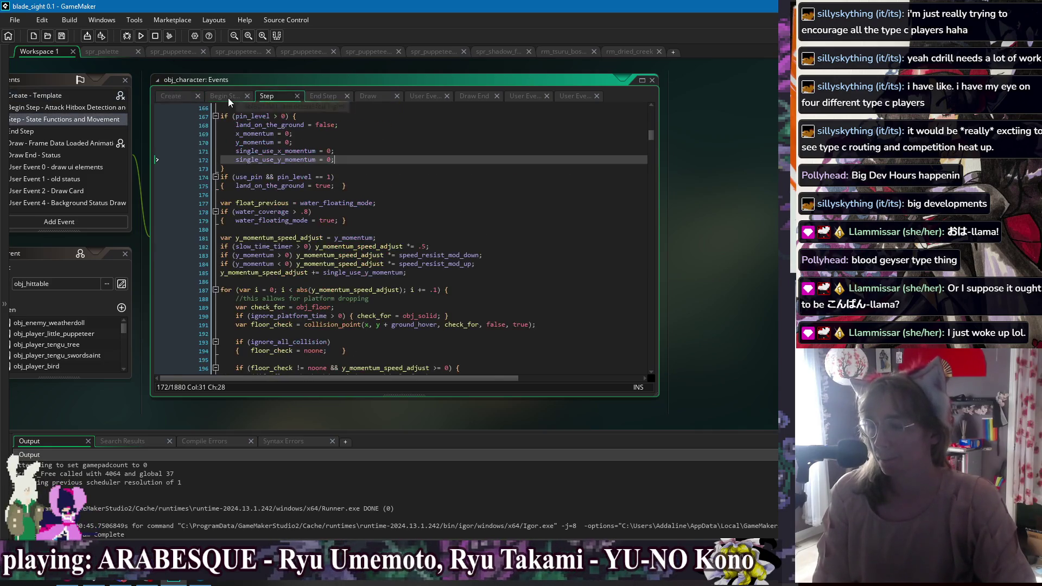
left_click(228, 97)
left_click(274, 99)
left_click(181, 100)
left_click(275, 100)
left_click(445, 206)
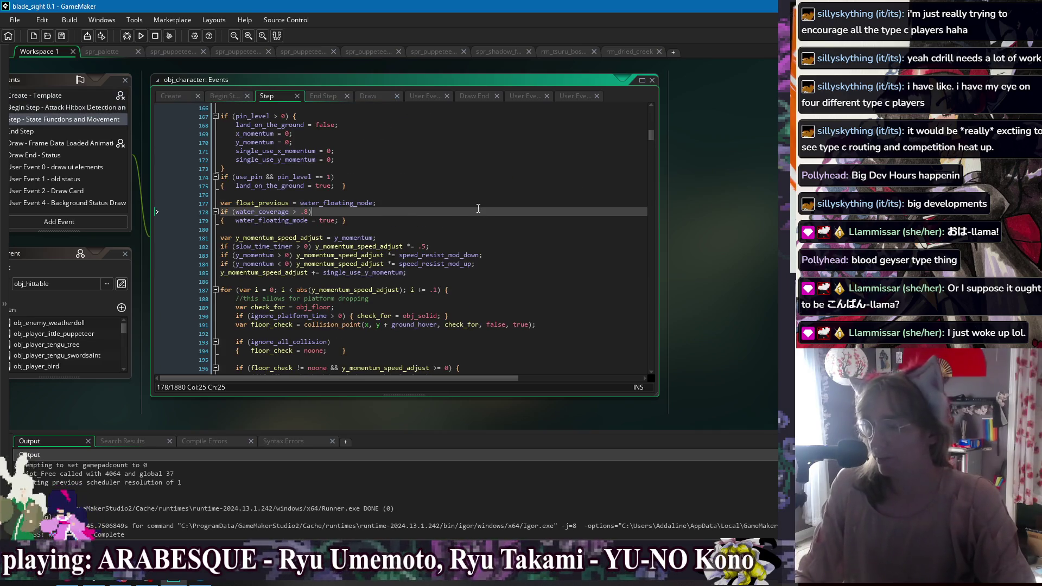
left_click(466, 185)
Step: Search the Step code for 'hit_effect' to locate the hit effect code
key("ctrl+f")
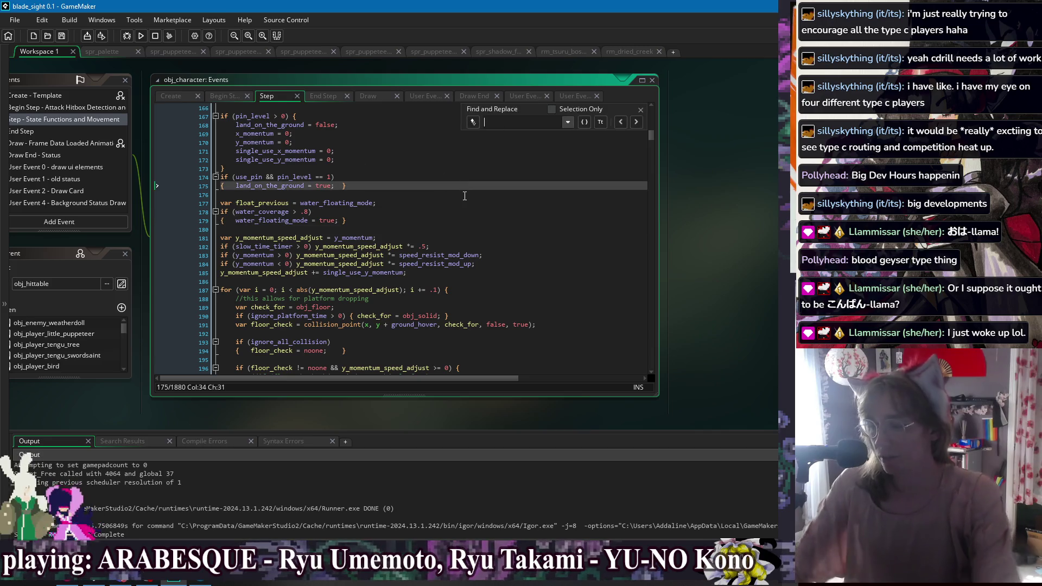
type("hit_f")
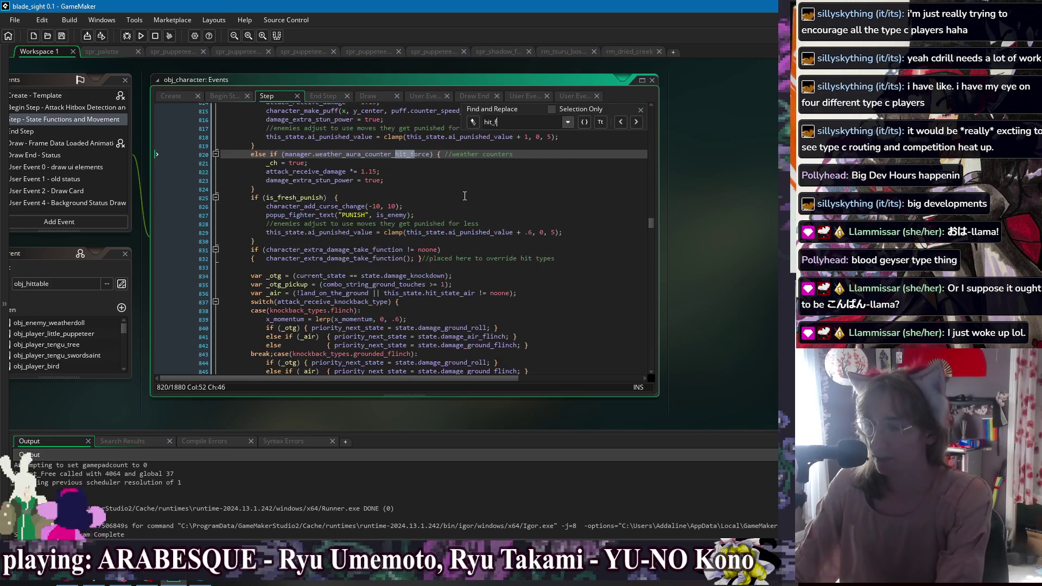
key("BackSpace")
type("effect")
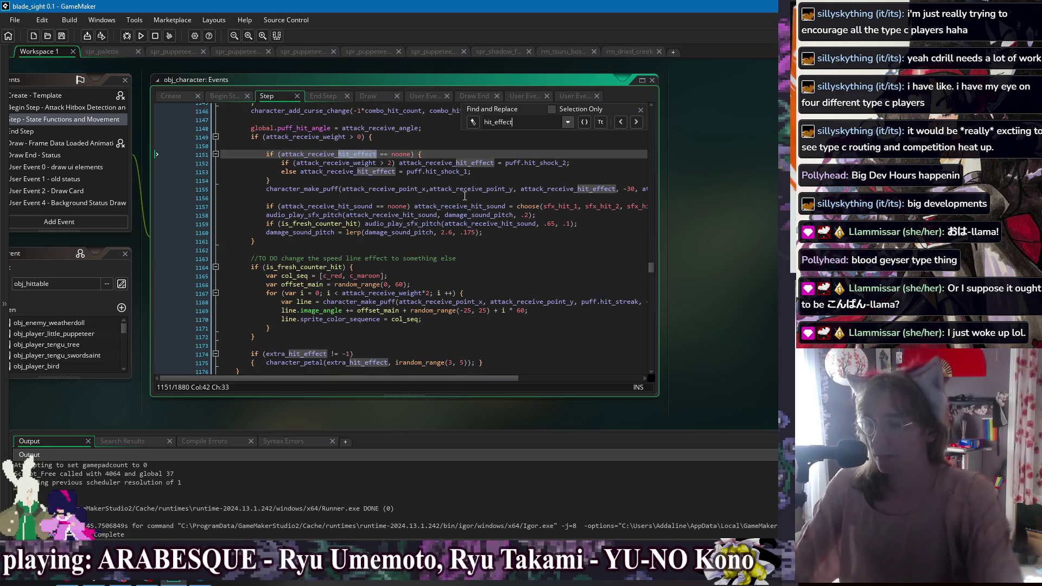
left_click(641, 109)
left_click(313, 193)
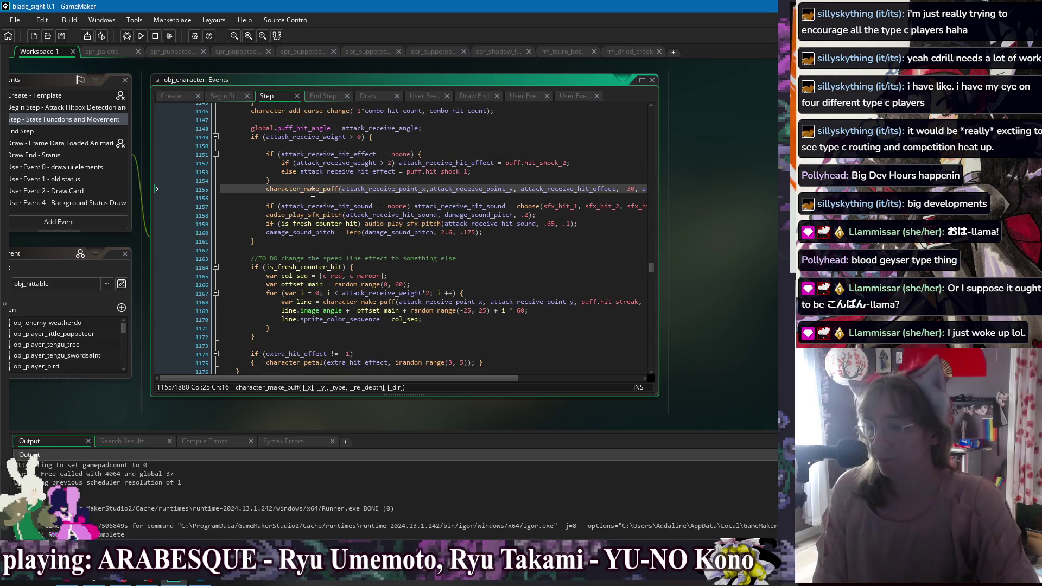
Step: Add global.puff_hit_blood = true; after the puff_hit_angle line 1148 and save
left_click(274, 129)
left_click(497, 129)
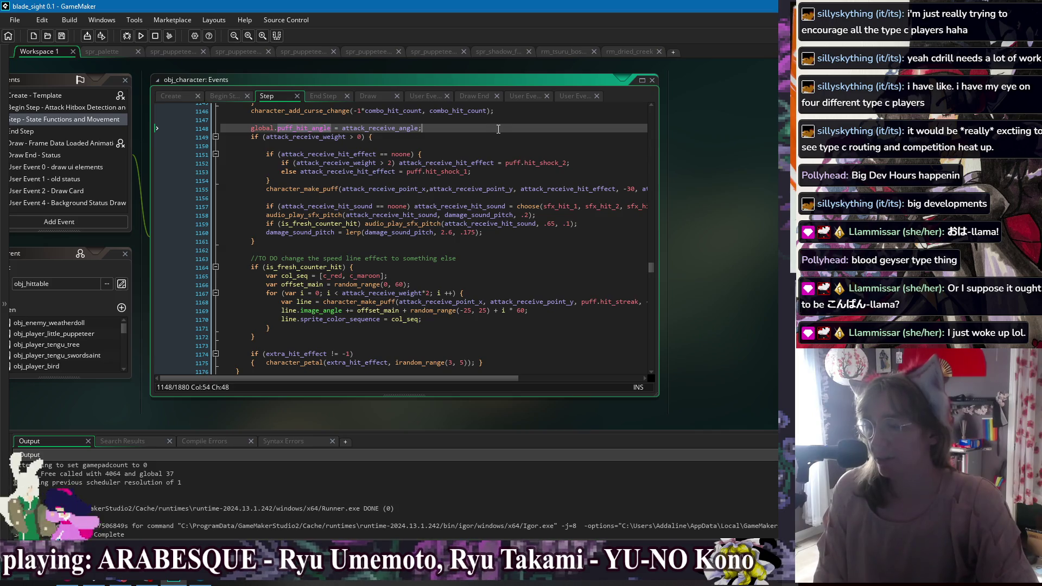
key("Return")
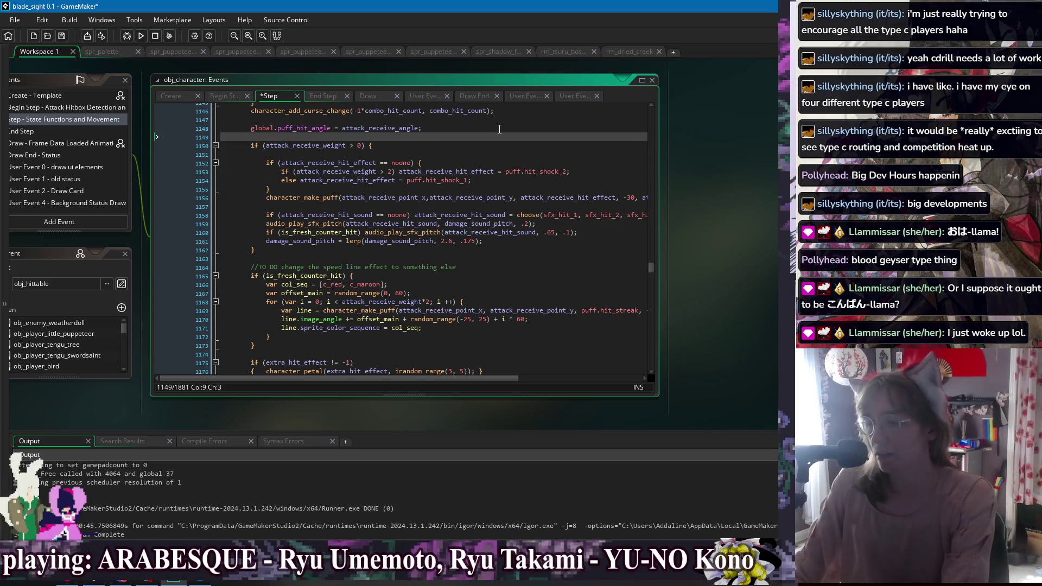
key("ctrl+z")
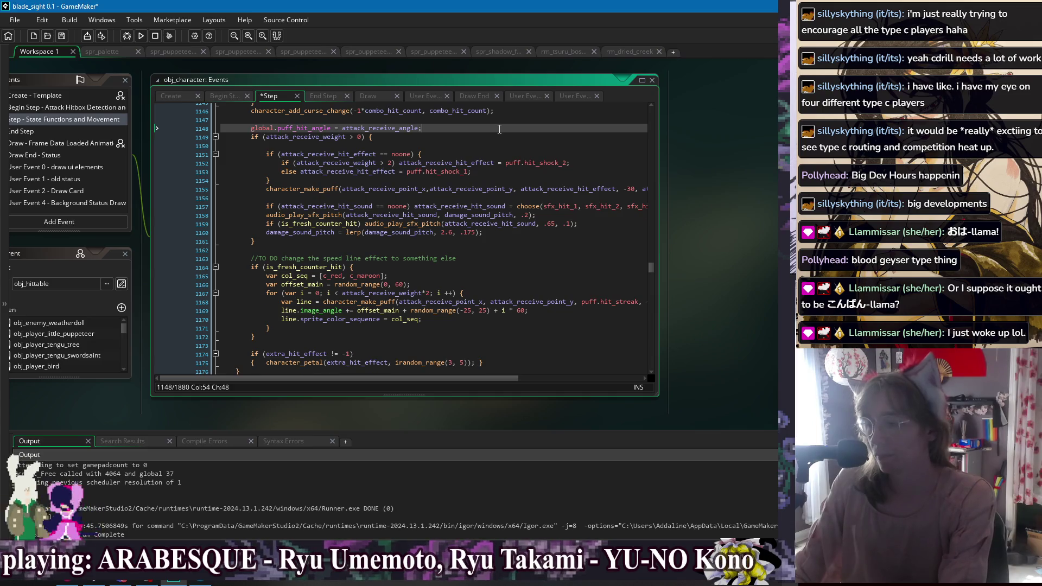
key("Return")
type("glo")
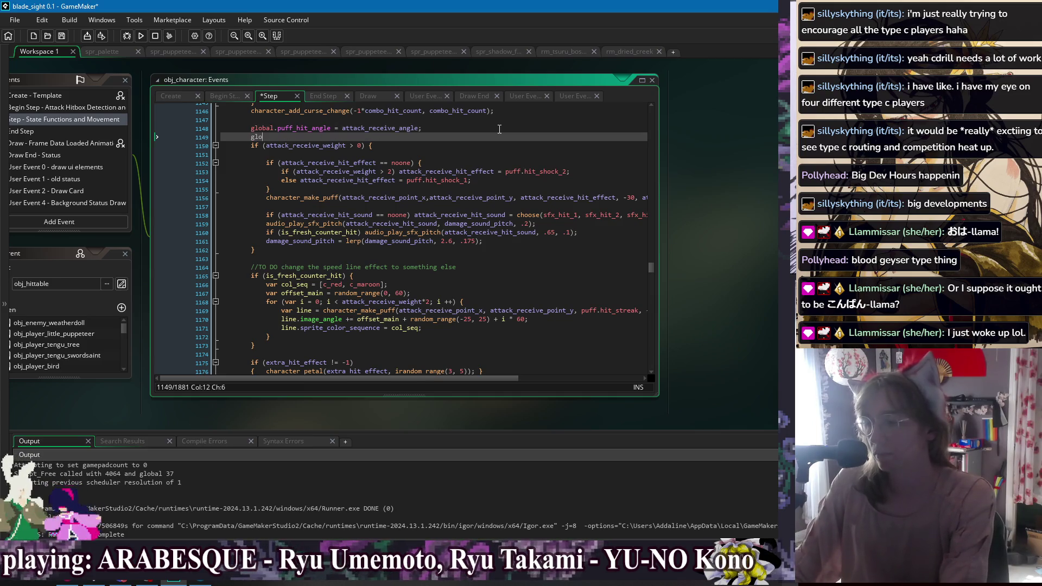
type("bal.puff_h")
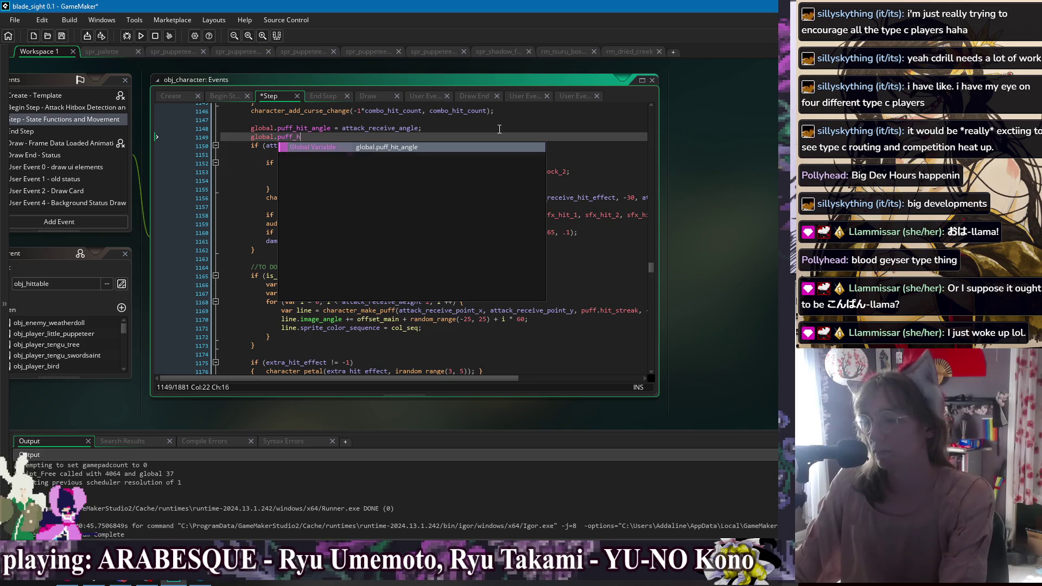
type("it_blood =")
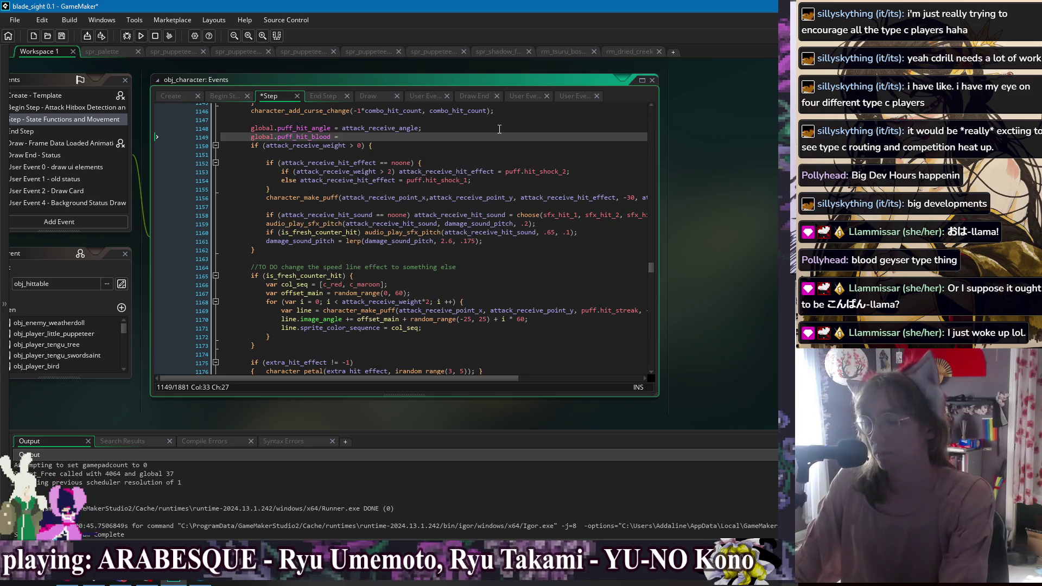
key("BackSpace")
key("BackSpace")
type("1;")
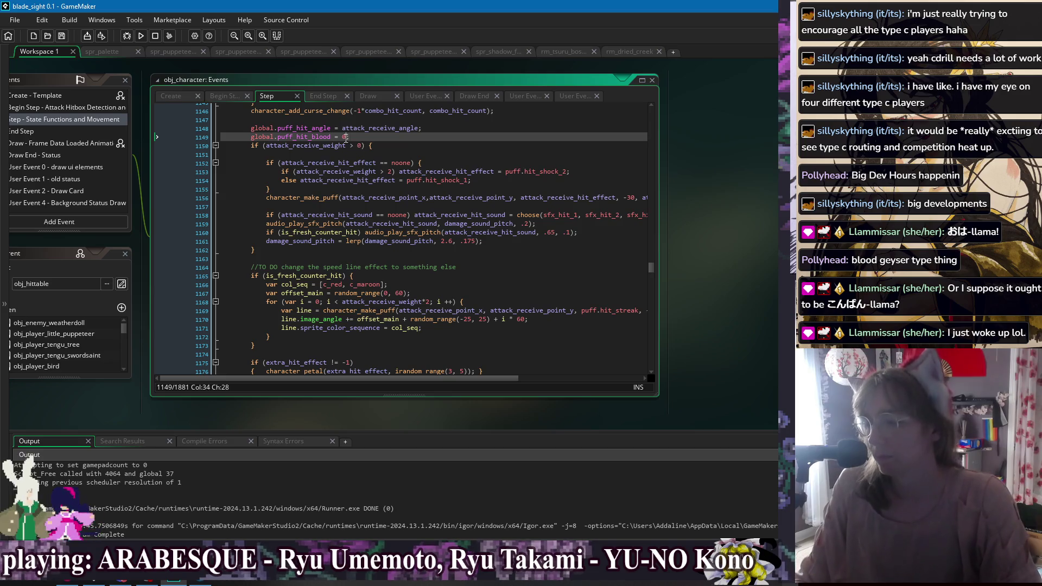
key("BackSpace")
key("BackSpace")
type("true;")
key("ctrl+s")
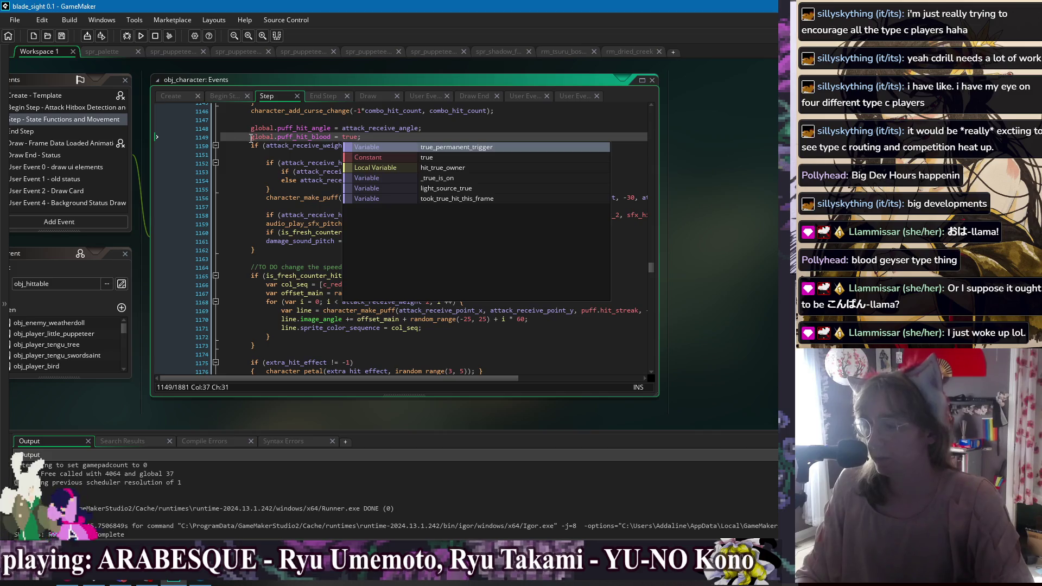
Step: Select the global.puff_hit_blood name on line 1149, then place the caret after true;
left_click_drag(251, 137, 328, 138)
left_click_drag(251, 137, 331, 138)
left_click(403, 139)
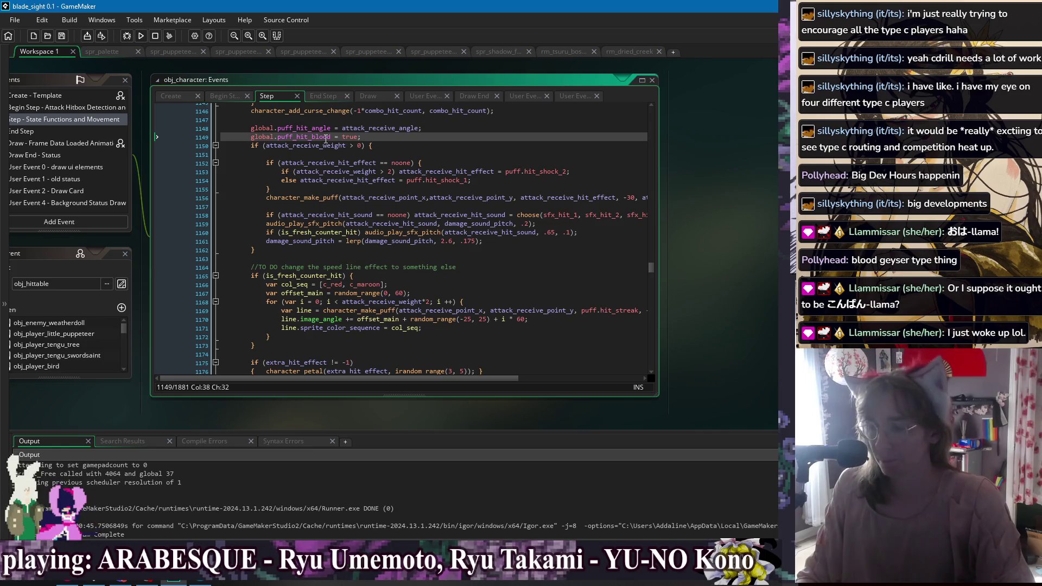
left_click(400, 138)
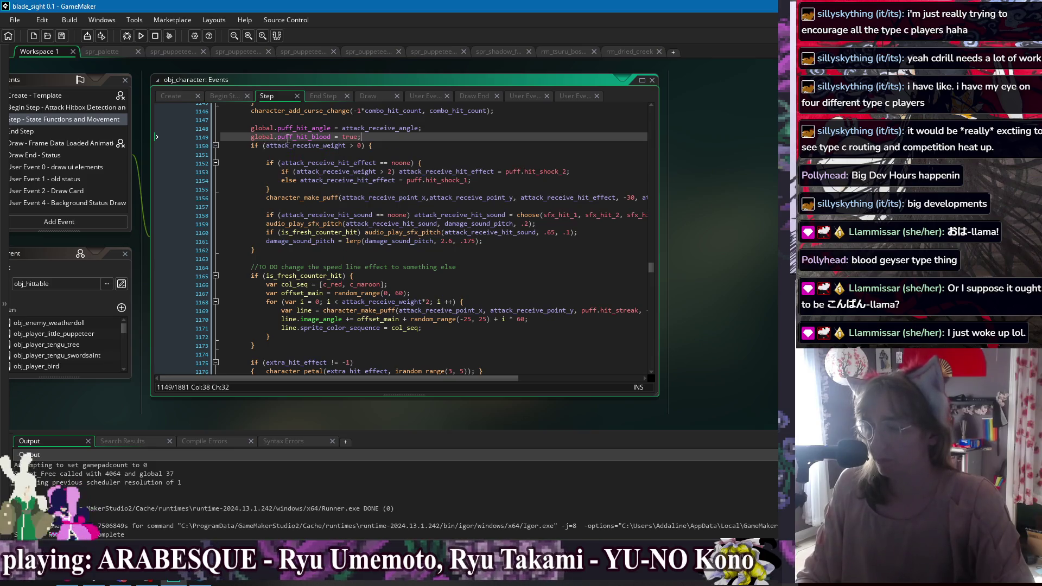
Step: Find puff_hit_angle project-wide and add global.puff_hit_blood = 0 to obj_game_manager's Create event
double_click(303, 129)
key("ctrl+shift+f")
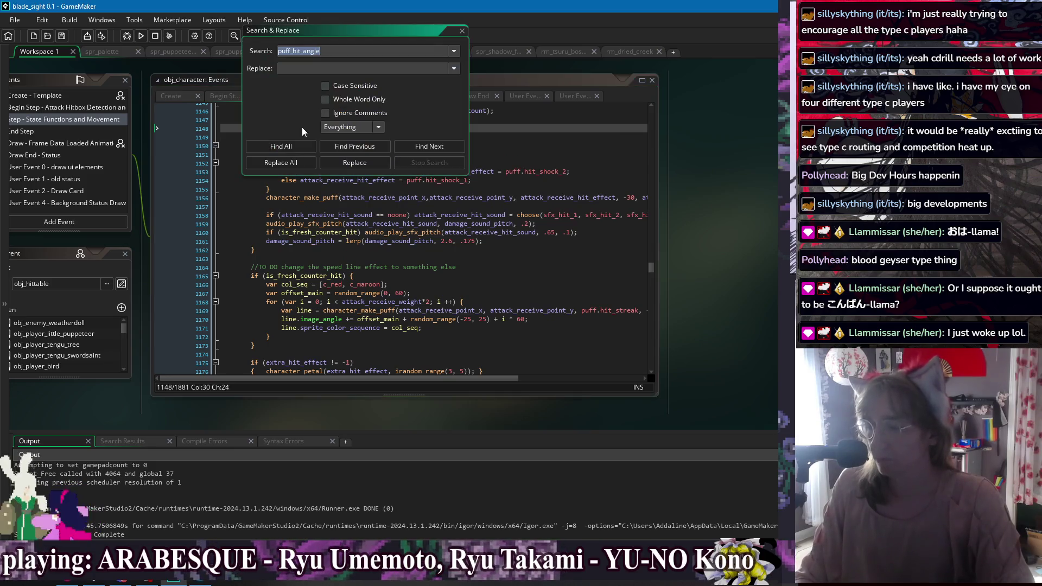
left_click(280, 146)
scroll(368, 222, "up", 1)
scroll(368, 221, "up", 2)
double_click(304, 202)
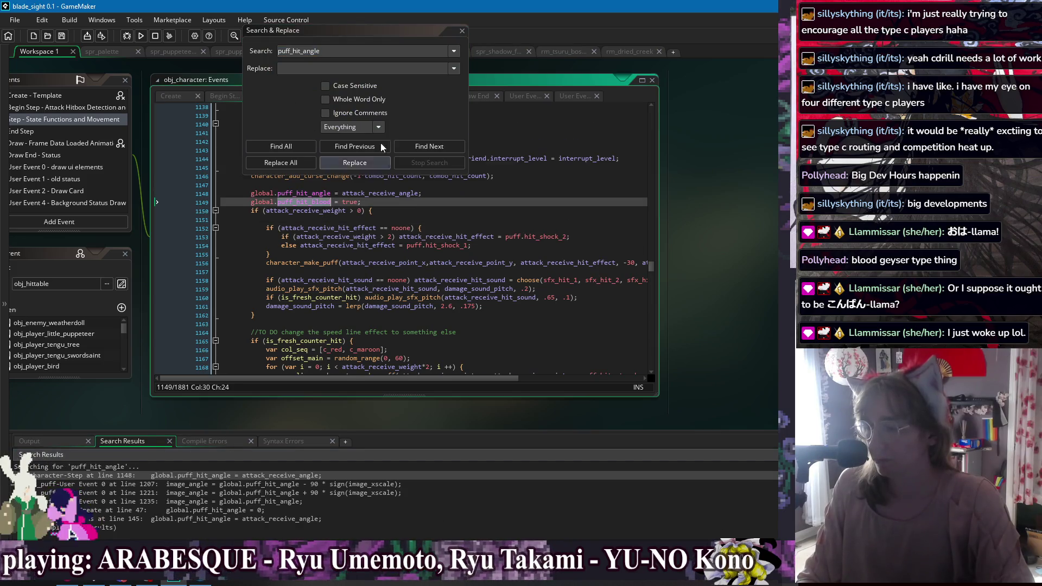
left_click(462, 30)
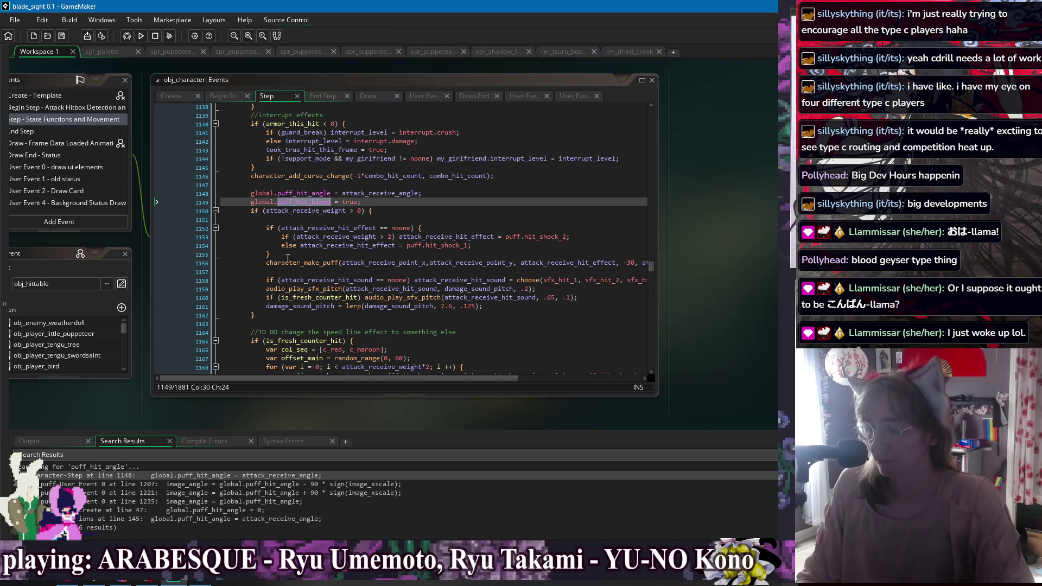
double_click(186, 513)
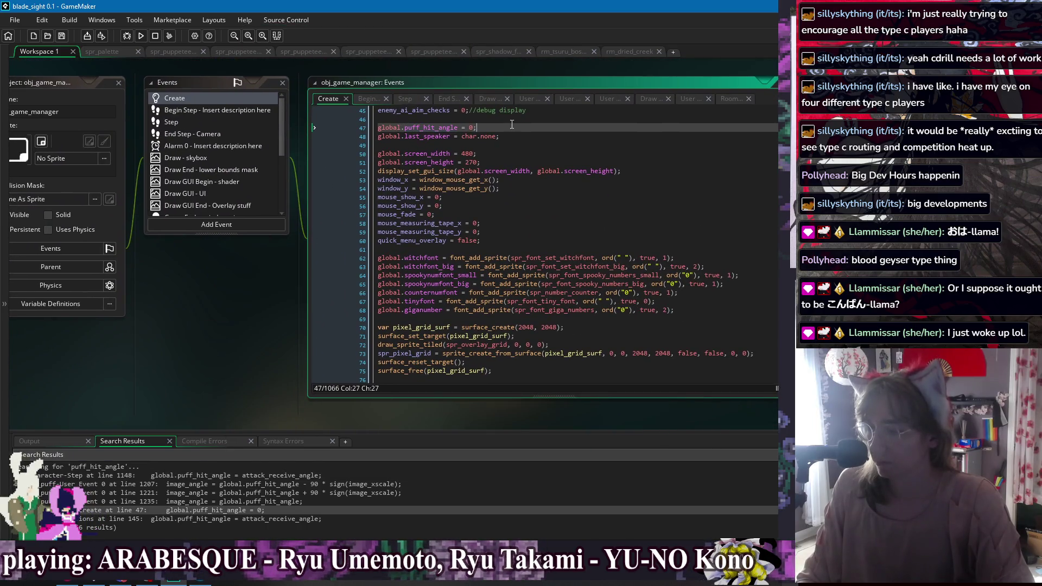
key("Return")
type("global.puff_hit_angle = 0;")
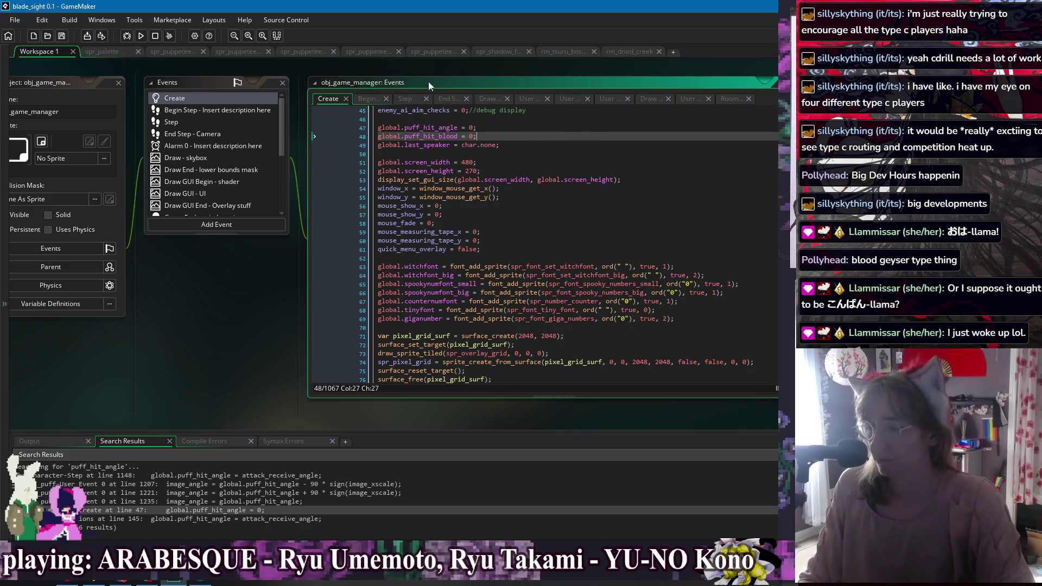
Step: Switch back to the obj_character code window via the open-windows list
right_click(415, 70)
mouse_move(424, 86)
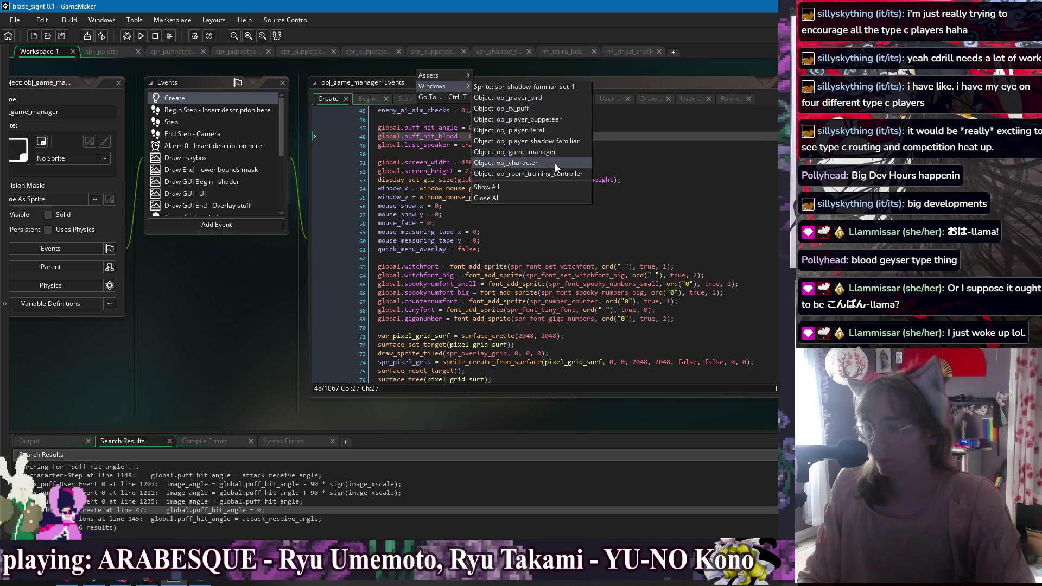
left_click(545, 161)
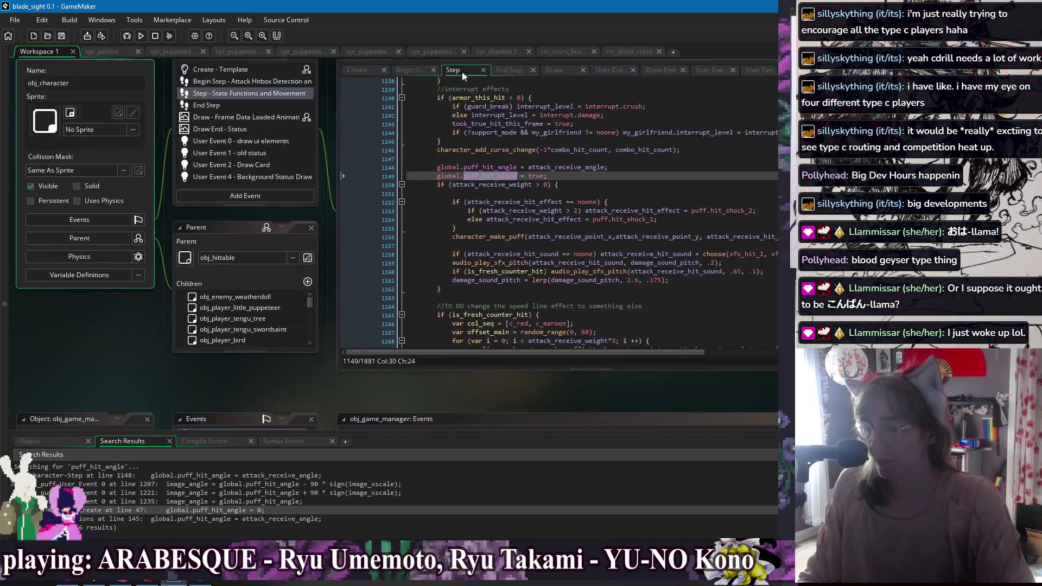
Step: Leave the Step code around line 1149 for obj_character's Create event code
left_click(484, 213)
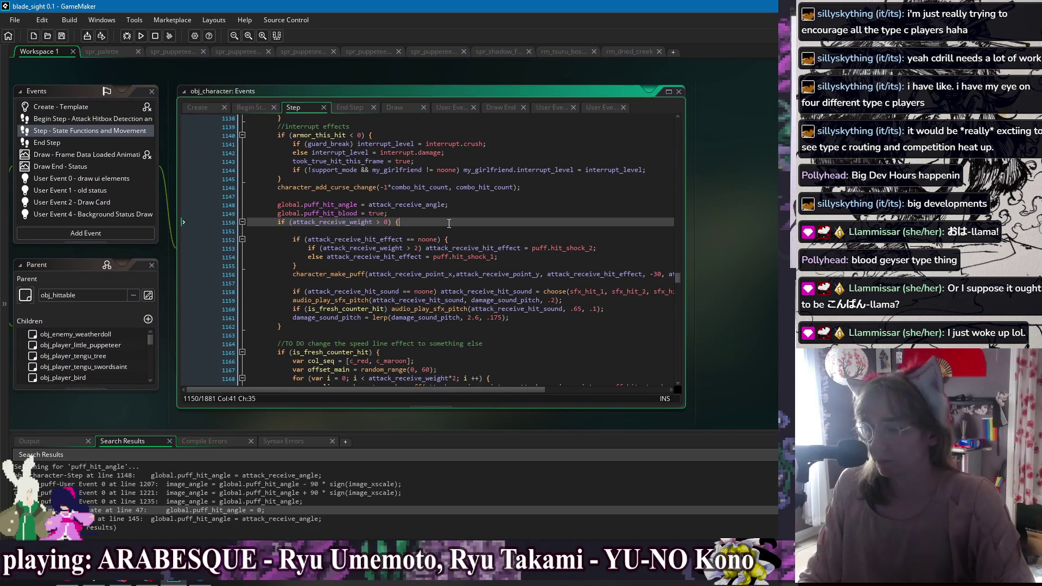
left_click(481, 222)
scroll(478, 201, "down", 1)
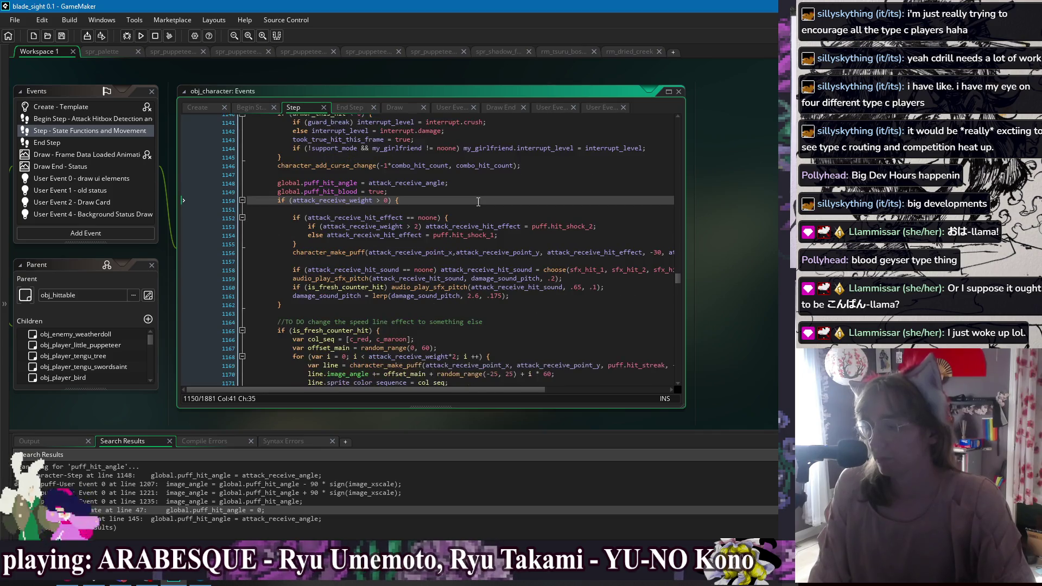
left_click(196, 111)
left_click(517, 250)
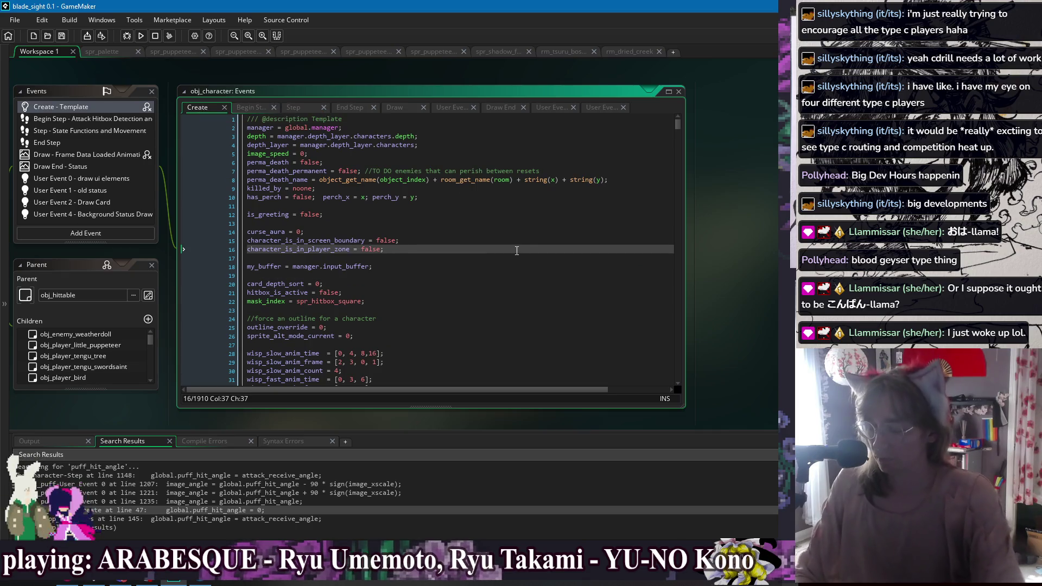
key("ctrl+f")
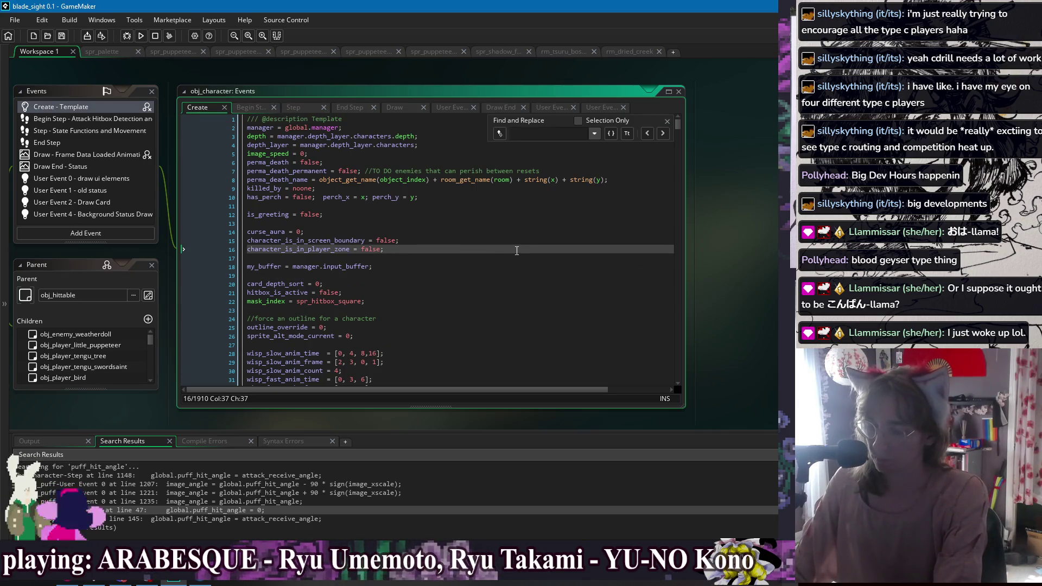
type("character_")
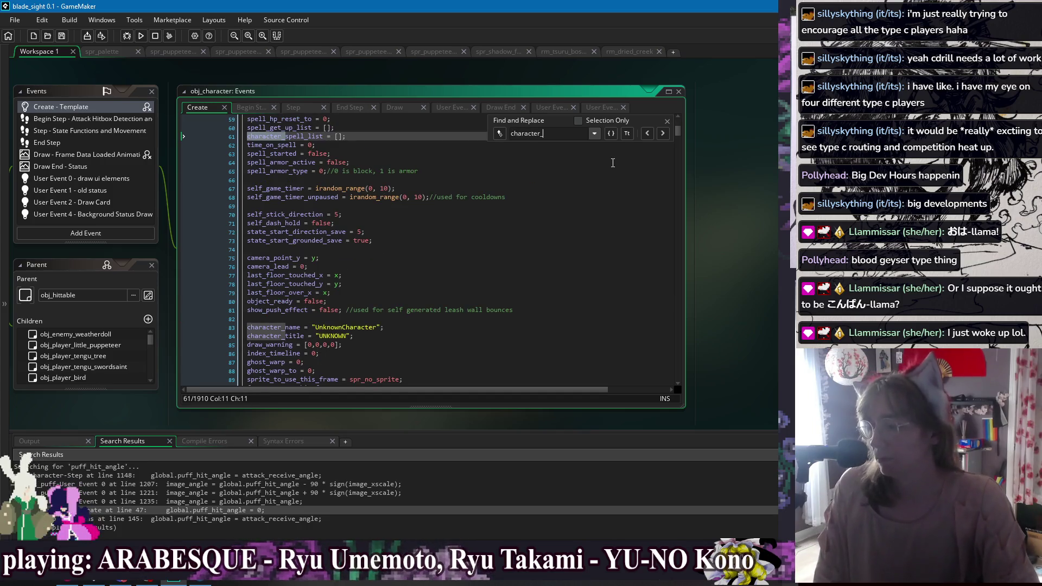
left_click(663, 134)
left_click(662, 134)
left_click(663, 134)
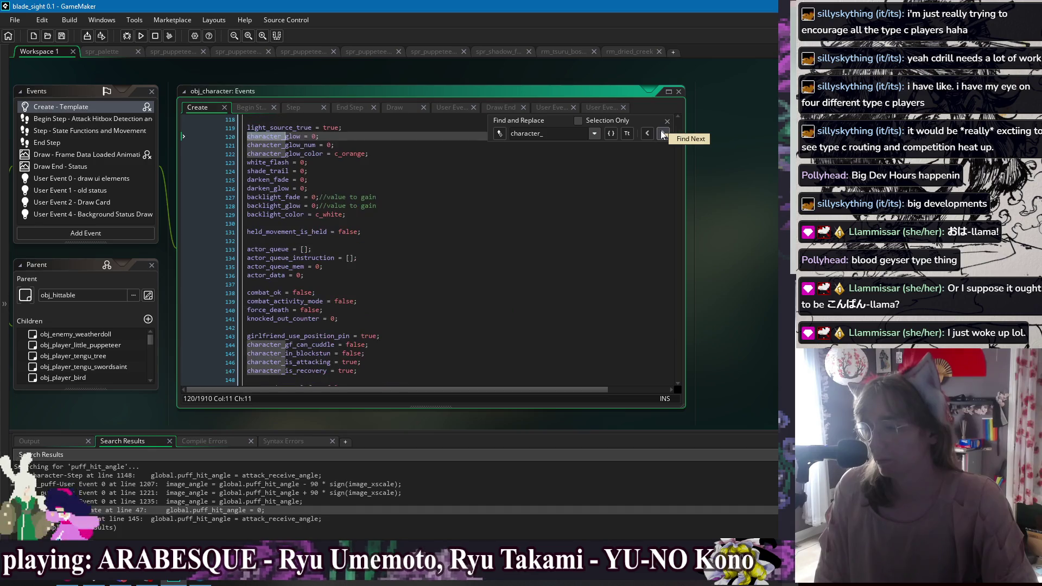
left_click(663, 133)
left_click(663, 133)
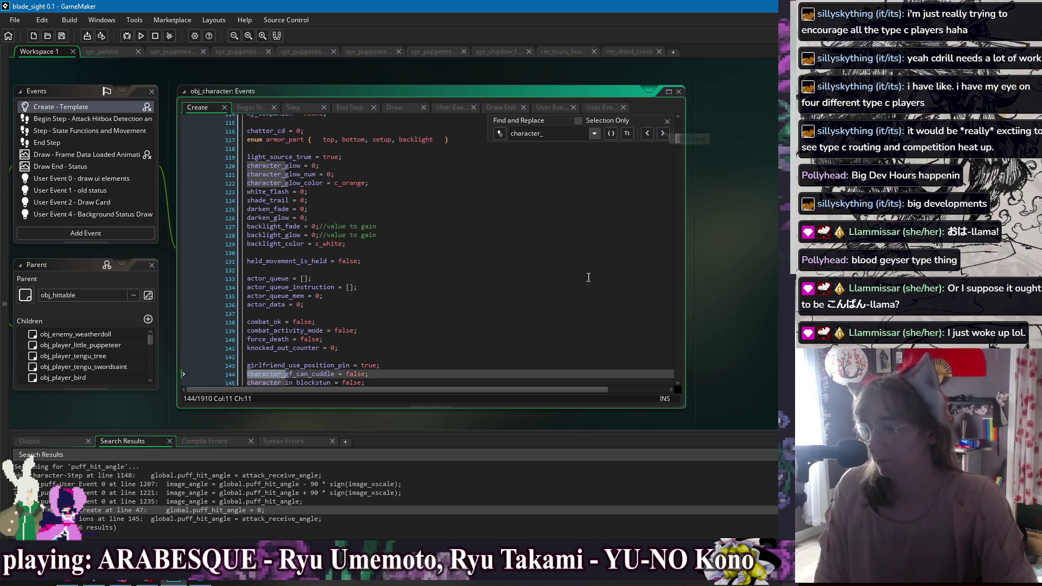
left_click(662, 134)
scroll(422, 338, "up", 2)
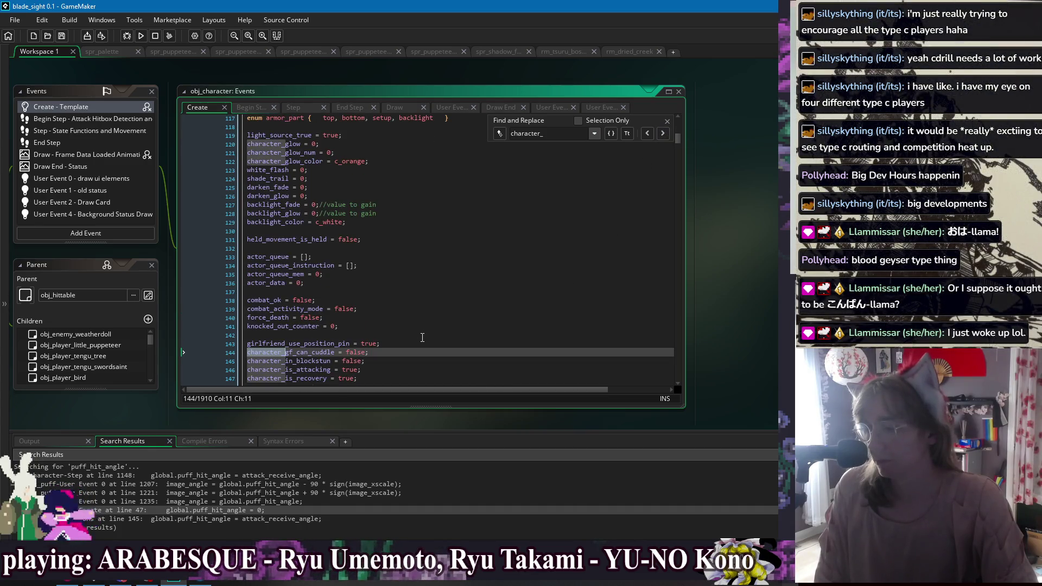
left_click(397, 161)
left_click(394, 134)
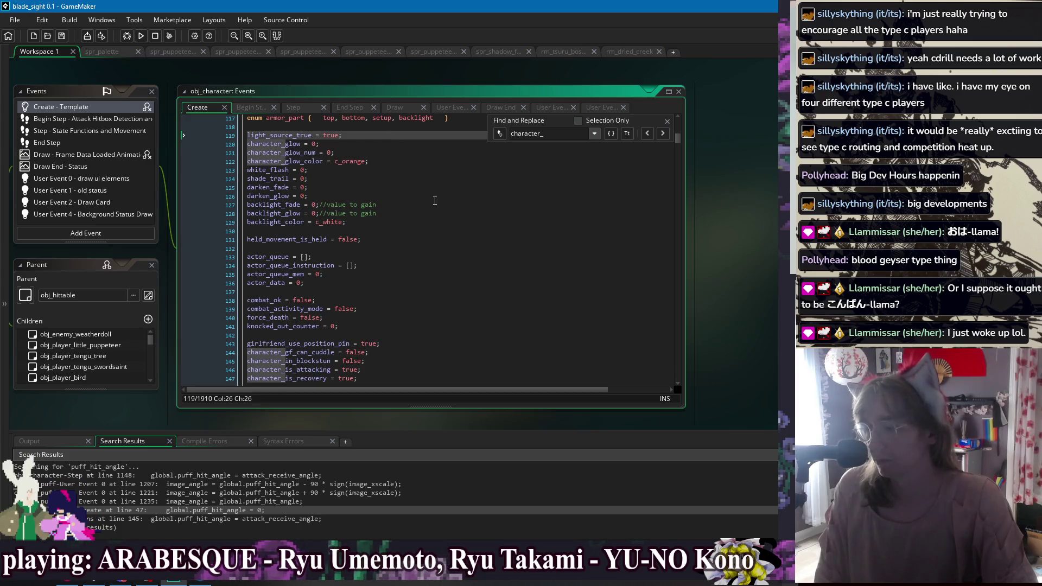
left_click(663, 134)
left_click(663, 134)
left_click(663, 134)
left_click(663, 133)
left_click(663, 133)
left_click(663, 134)
left_click(663, 134)
left_click(663, 134)
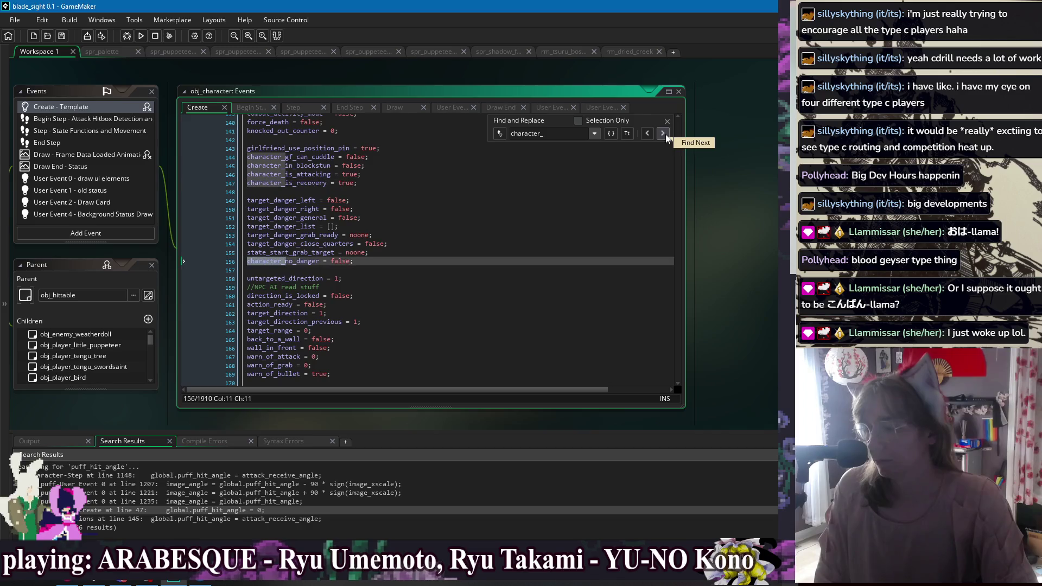
left_click(663, 133)
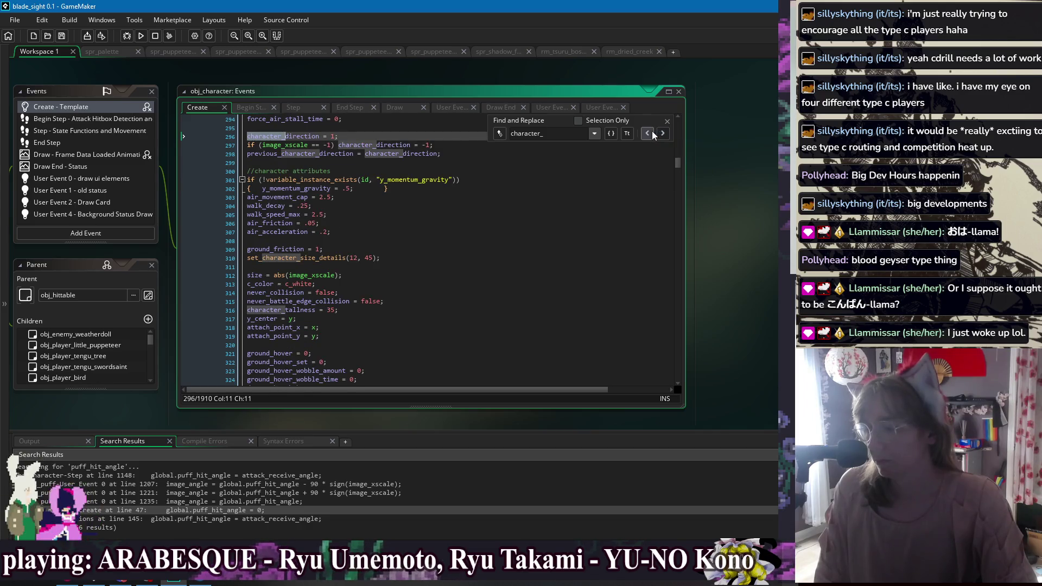
scroll(401, 271, "up", 1)
left_click(401, 349)
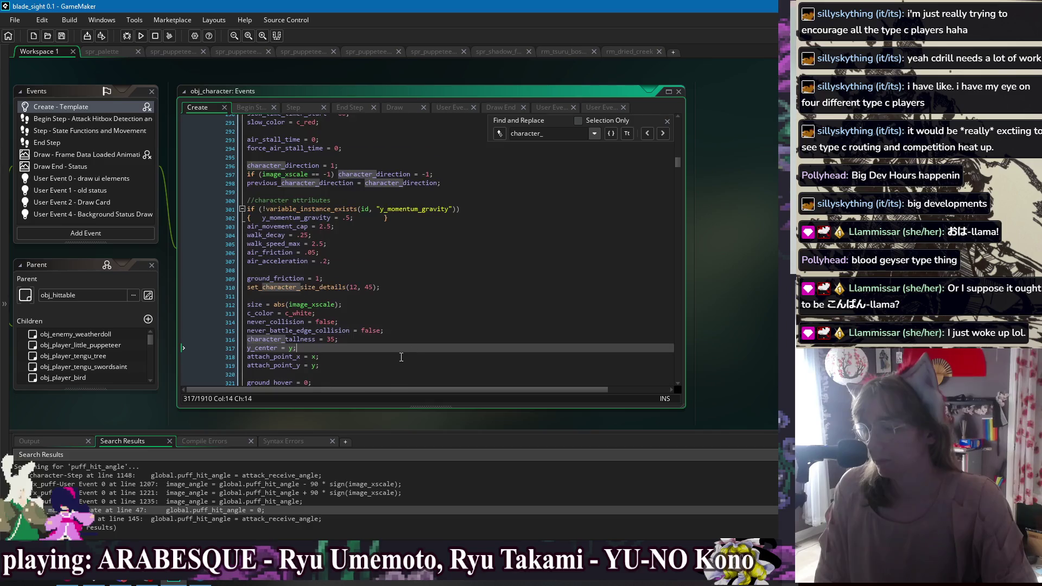
scroll(402, 357, "down", 2)
left_click(399, 314)
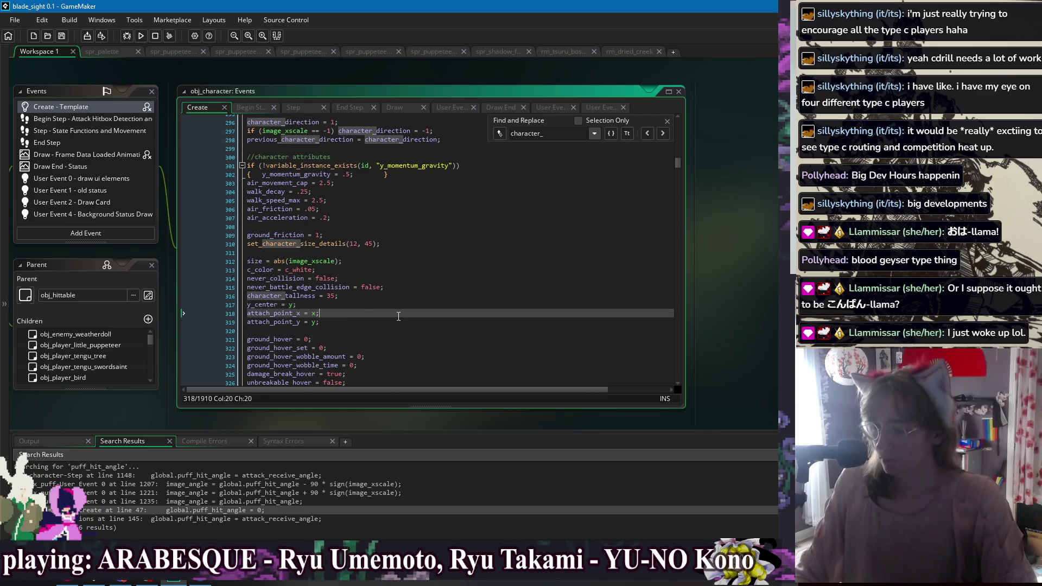
left_click(400, 298)
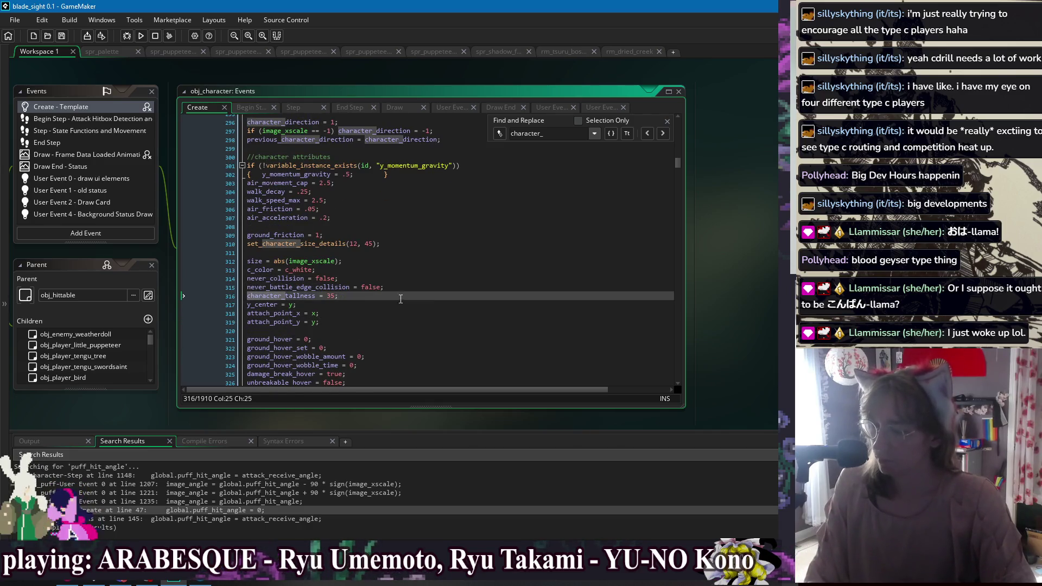
left_click(403, 327)
Step: Declare character_can_bleed = true above the size line in Create, then return to Step
left_click(431, 262)
key("Up")
key("Return")
type("can_")
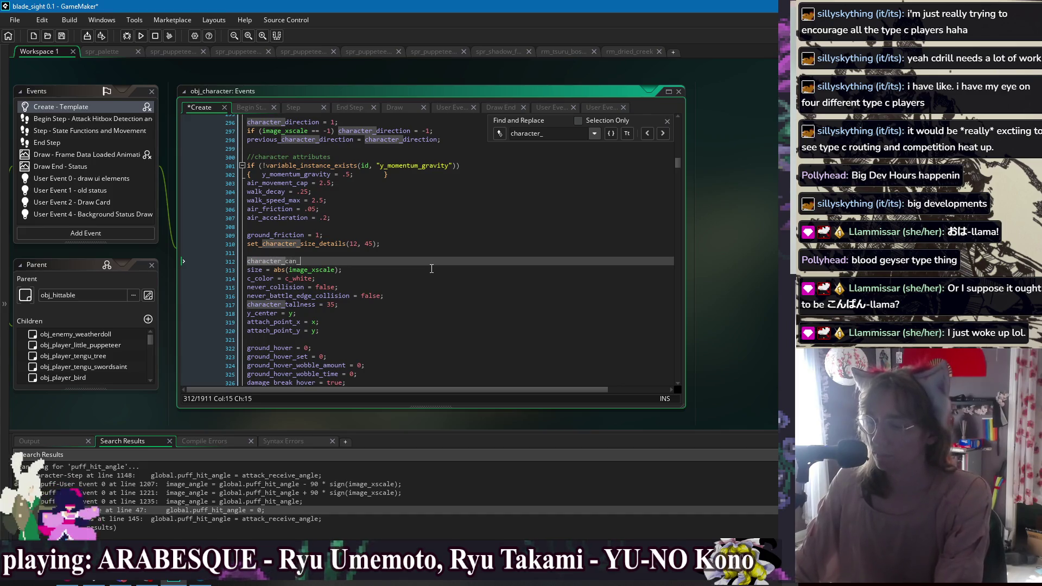
type("bleed = fal")
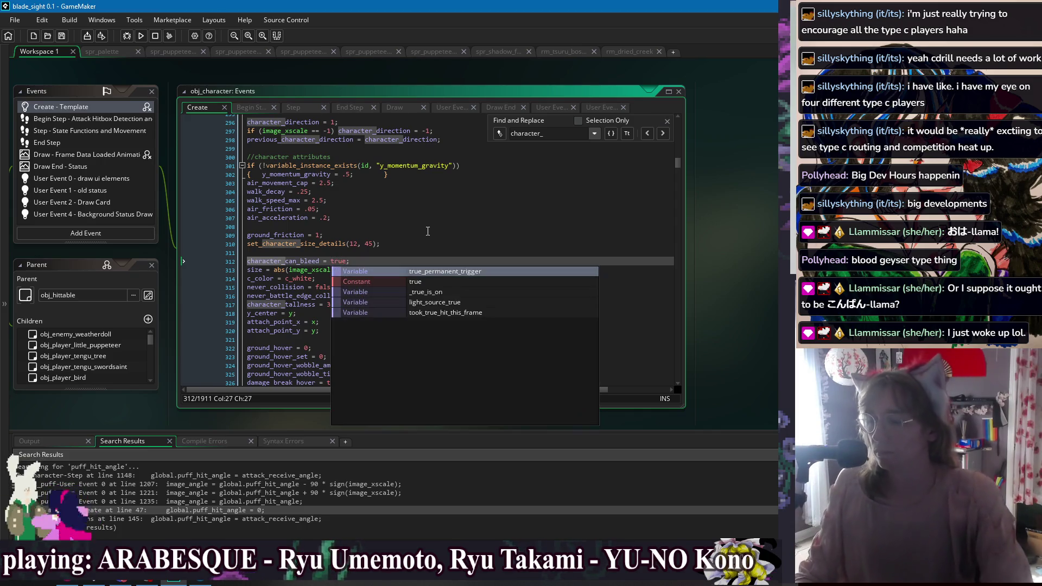
left_click(668, 122)
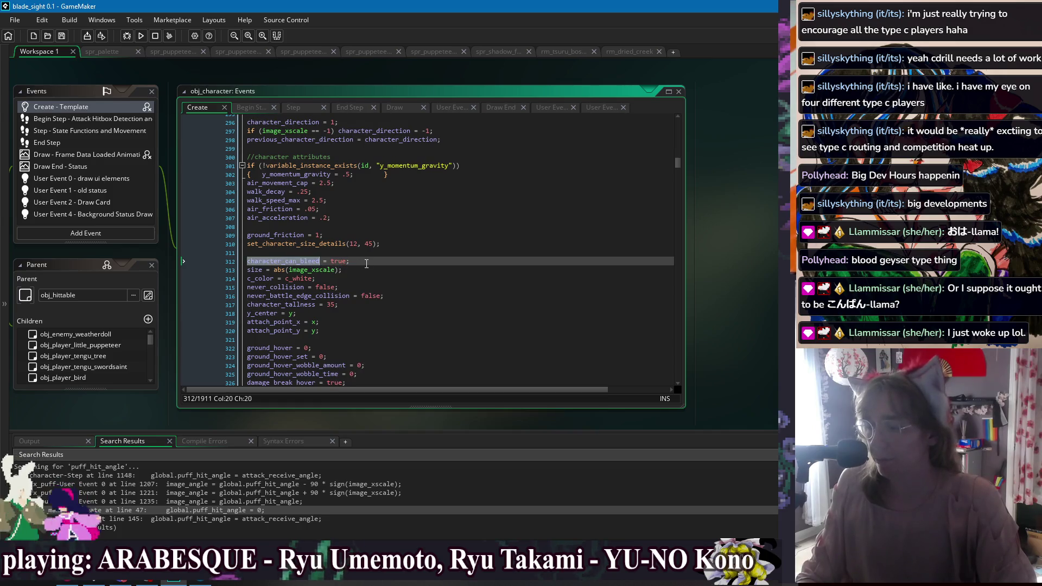
left_click(299, 112)
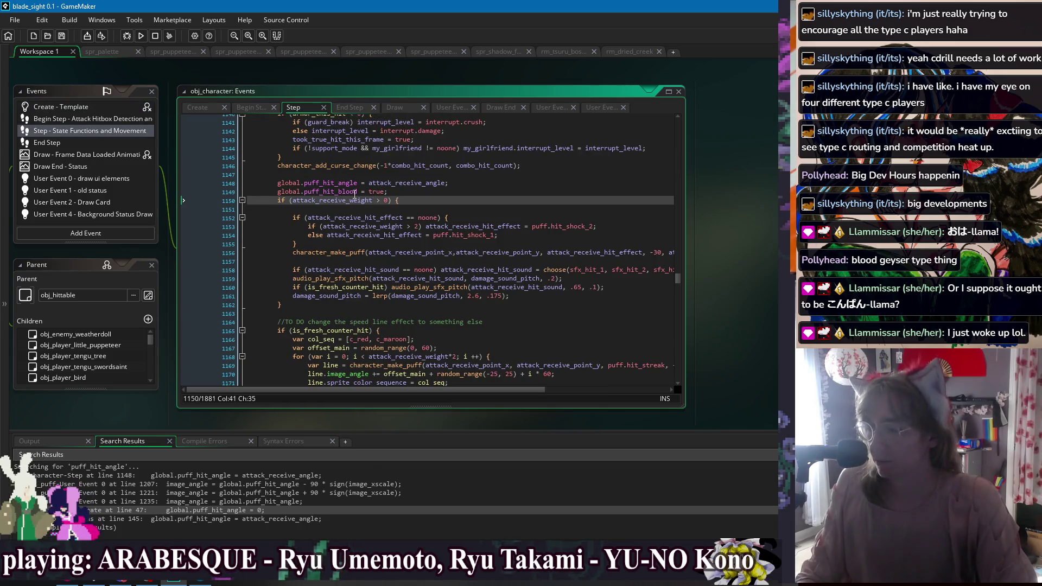
Step: Work through the puff_hit_blood and hit sound lines 1150–1157, then drag YouTube over the editor
left_click(374, 191)
left_click(501, 199)
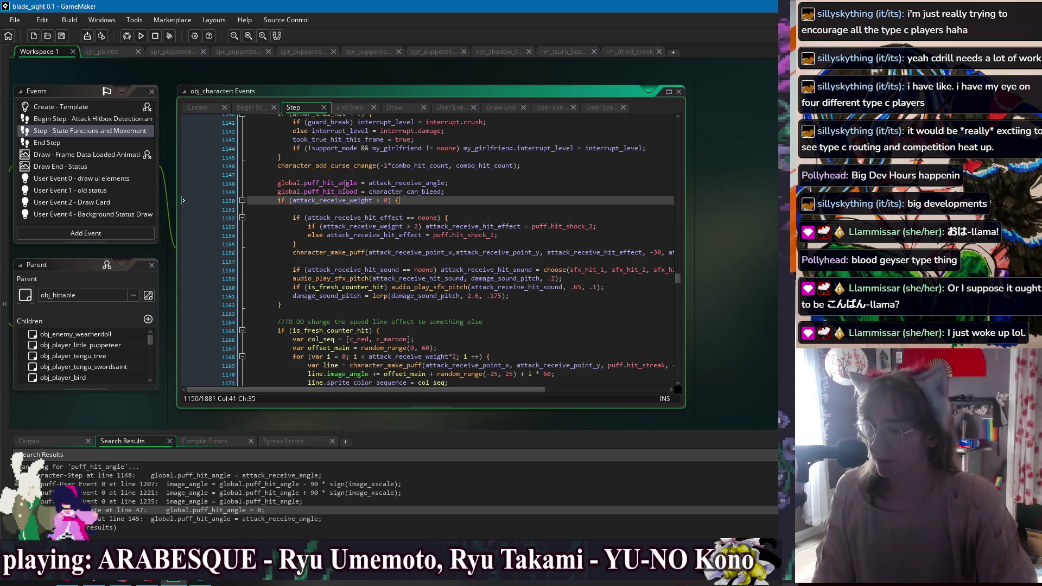
left_click(500, 215)
left_click(346, 270)
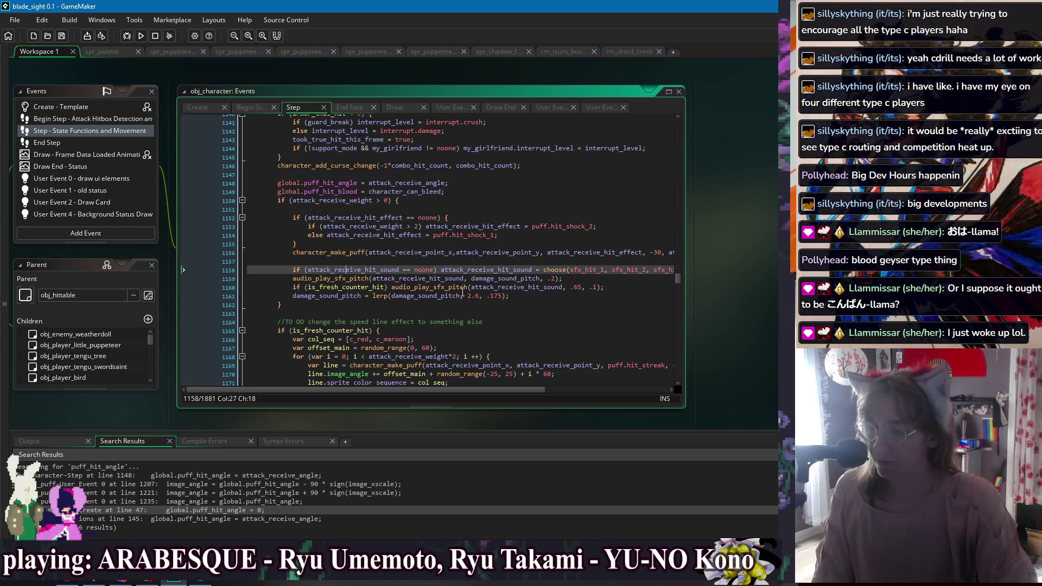
left_click(456, 307)
left_click(370, 263)
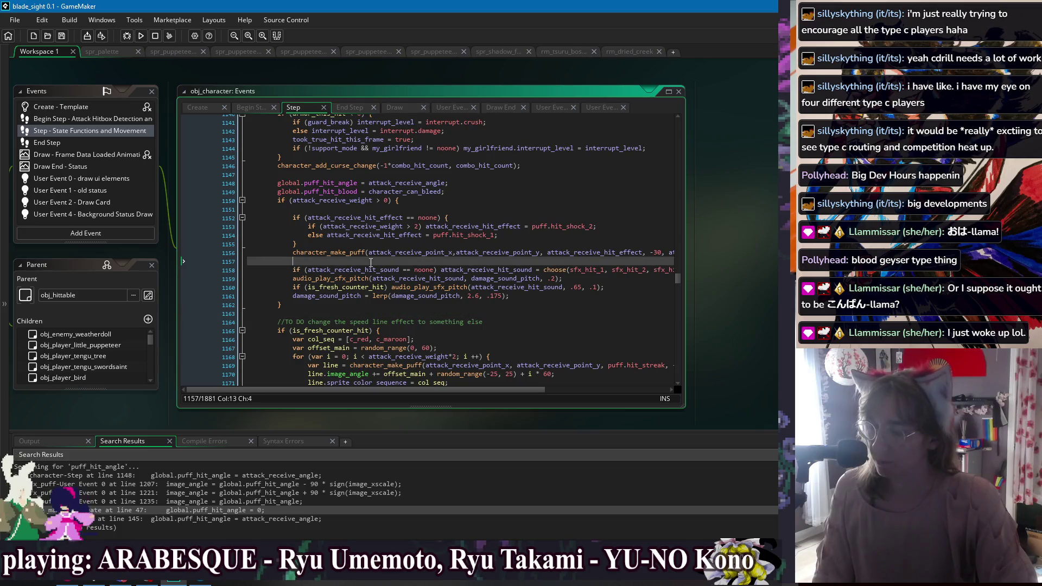
left_click(359, 245)
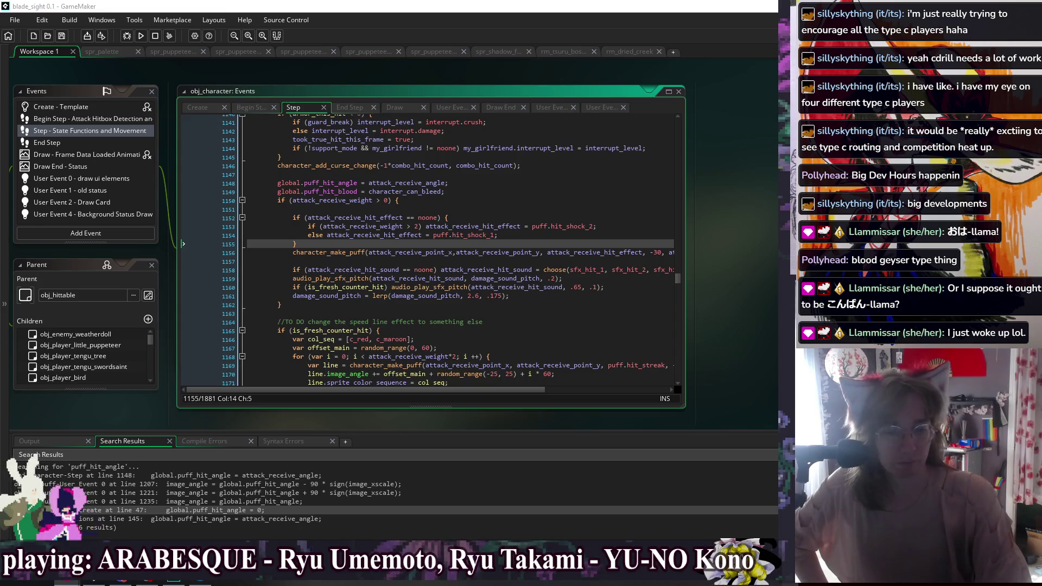
mouse_move(777, 16)
left_mouse_down()
mouse_move(489, 18)
mouse_move(516, 18)
left_mouse_up()
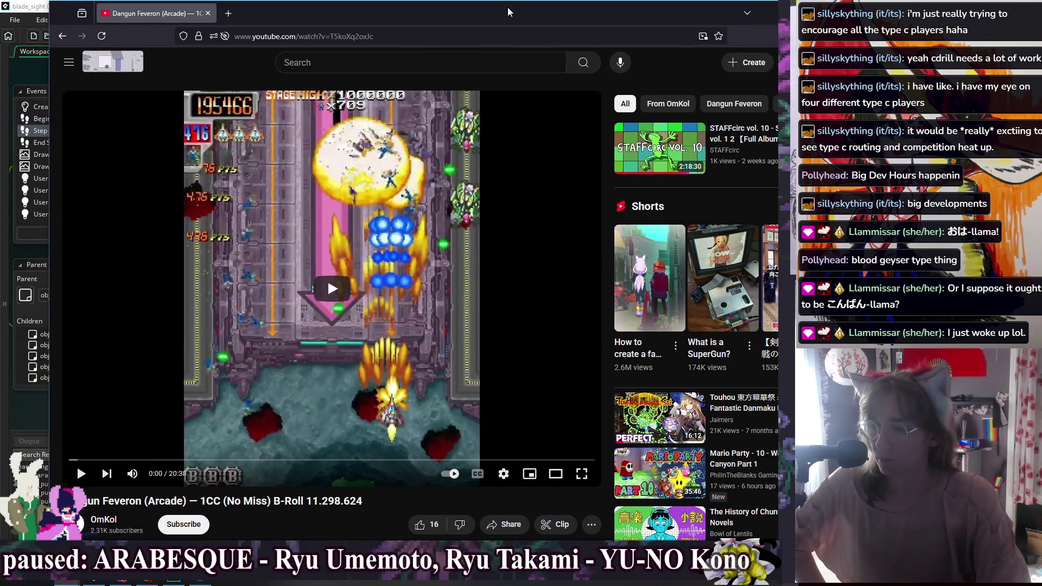
left_click(332, 288)
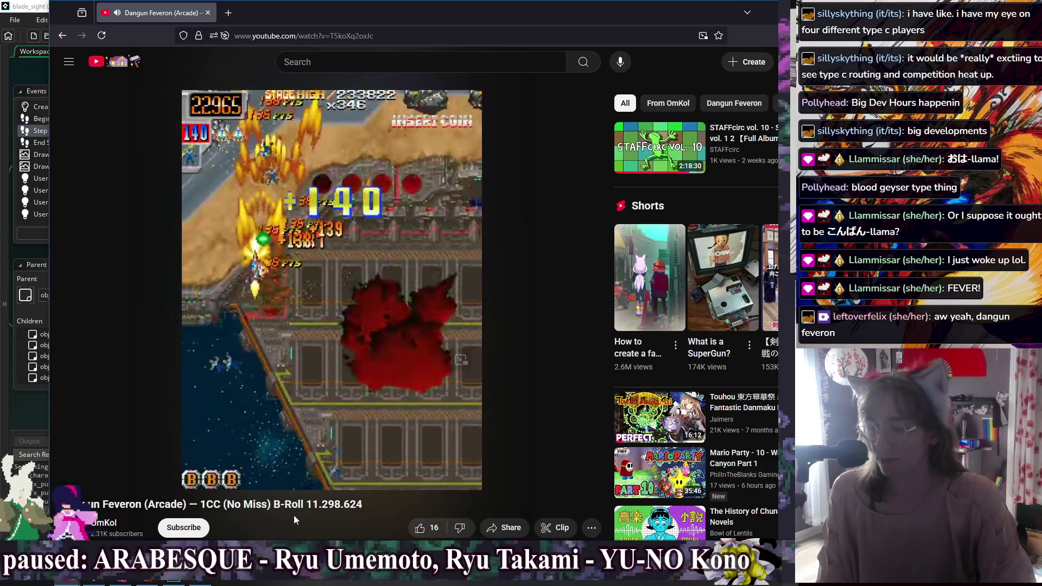
key("Left")
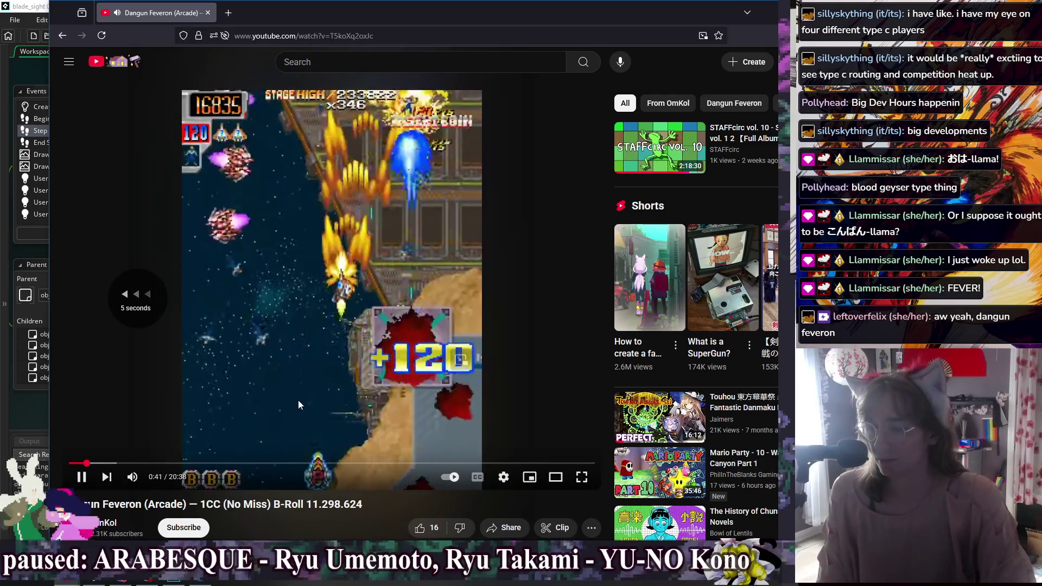
key("space")
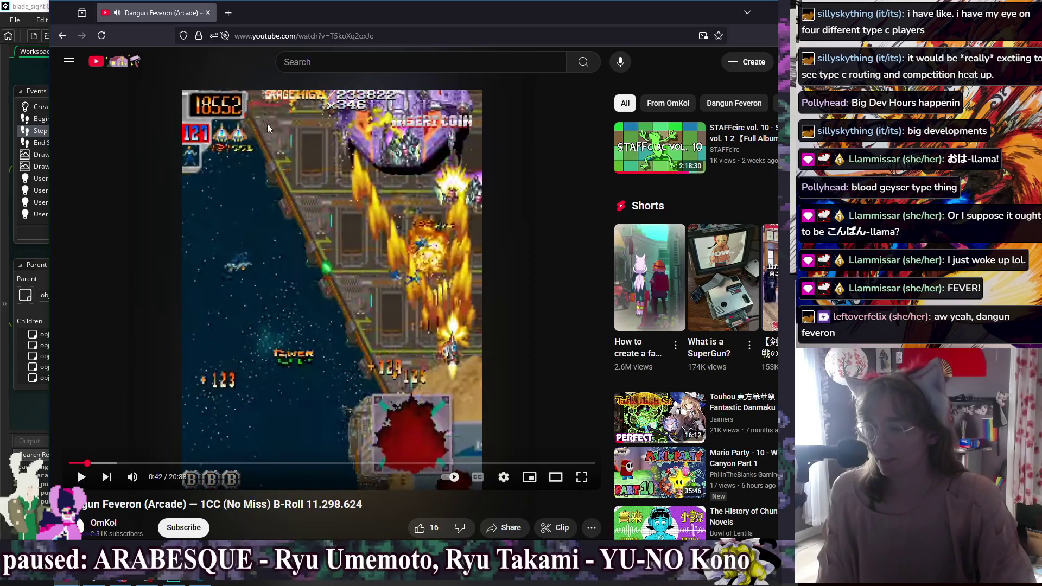
left_click(80, 477)
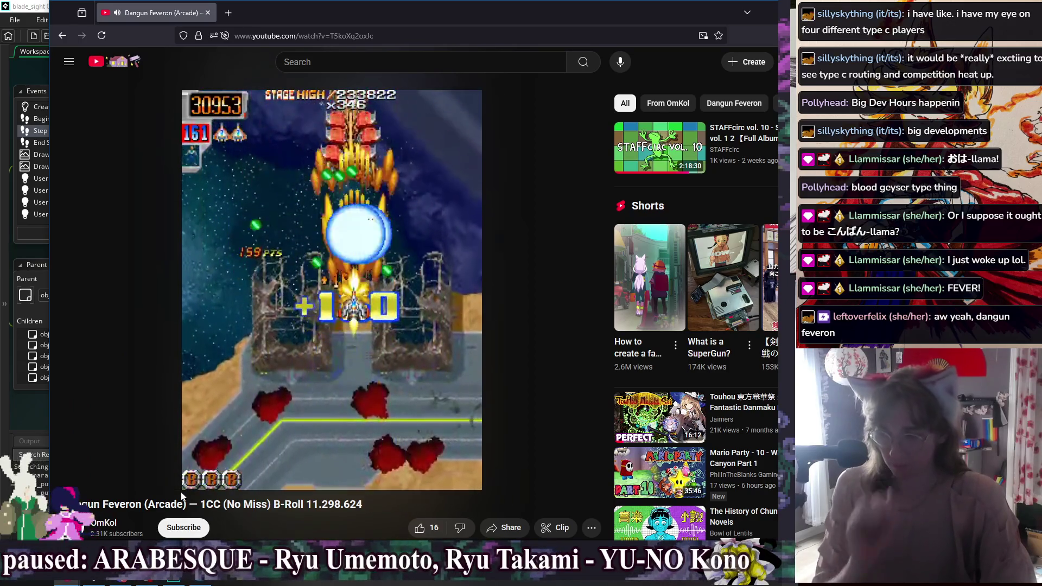
mouse_move(176, 490)
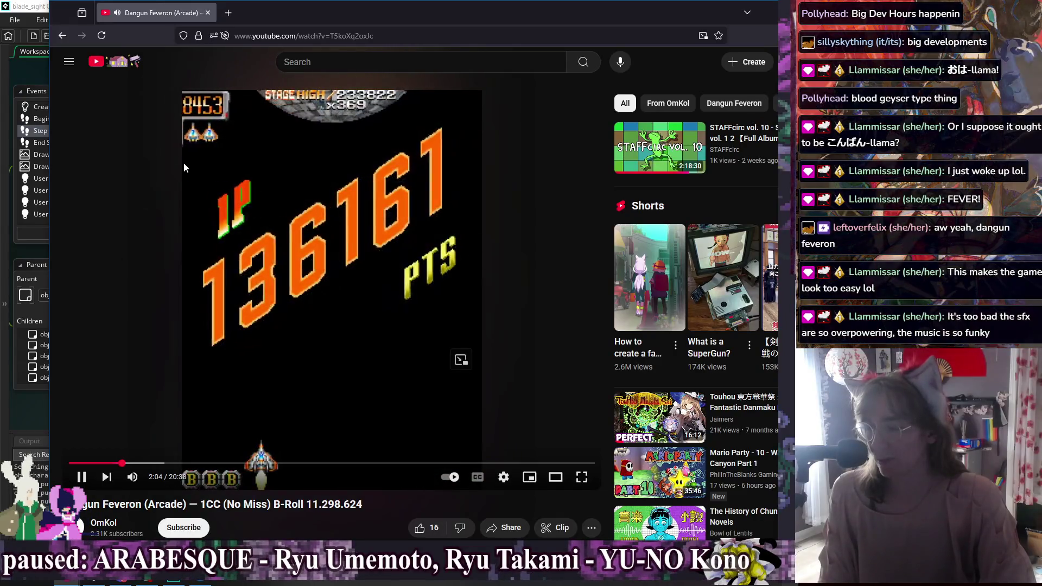
key("Left")
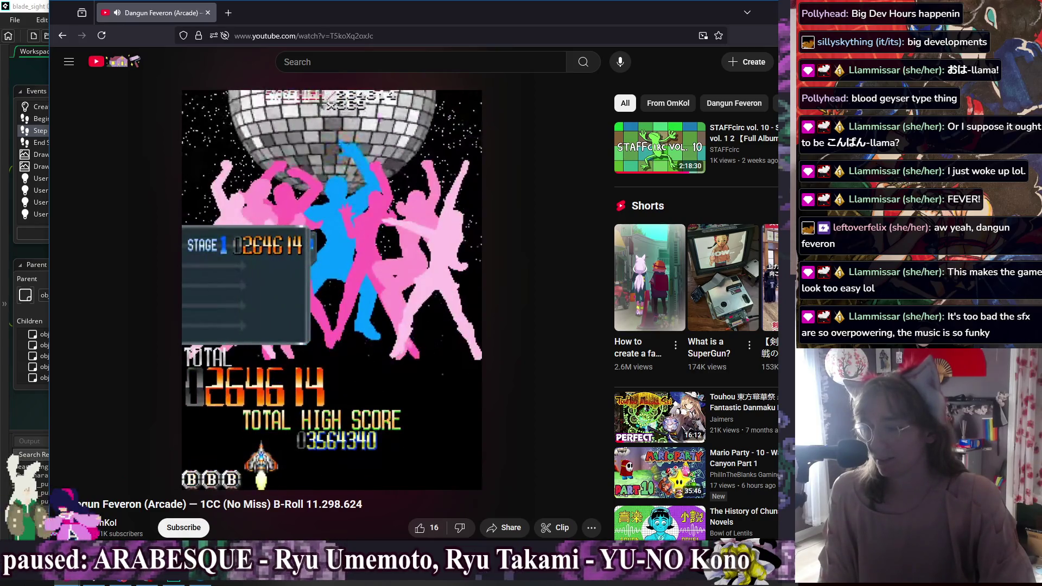
left_click(201, 241)
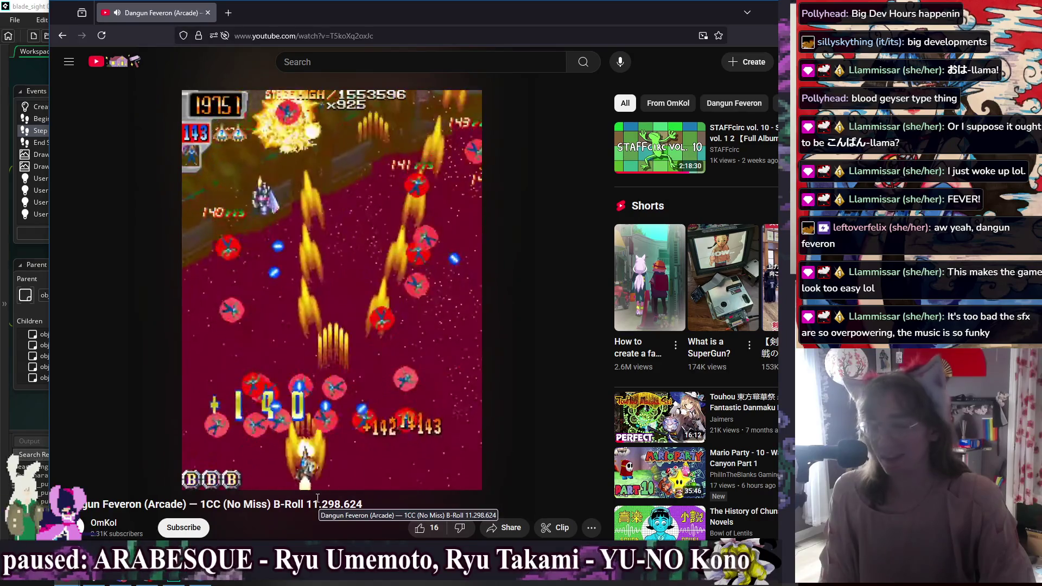
left_click(291, 309)
key("alt+Tab")
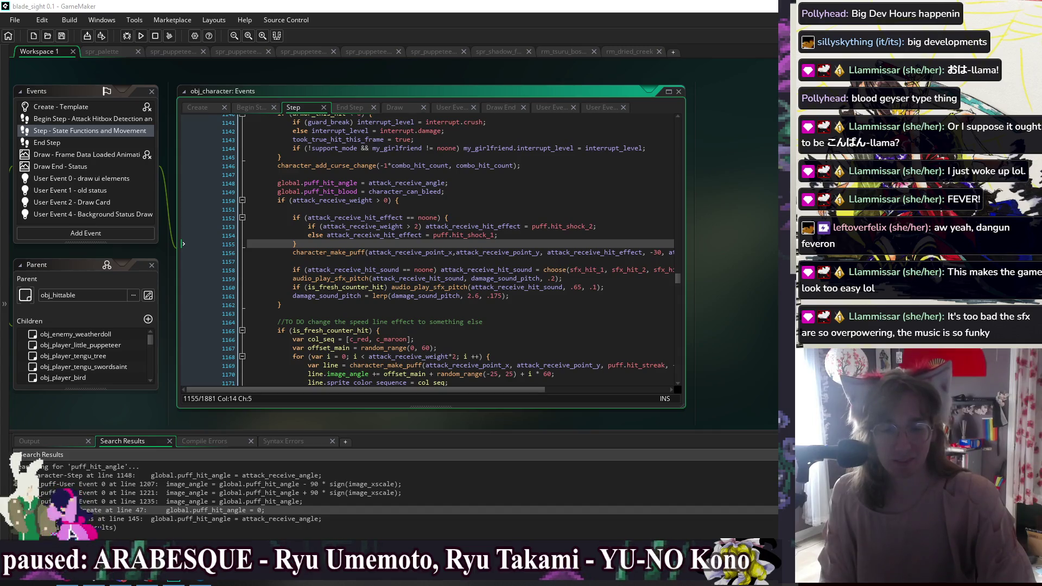
key("Up")
key("Up")
key("Up")
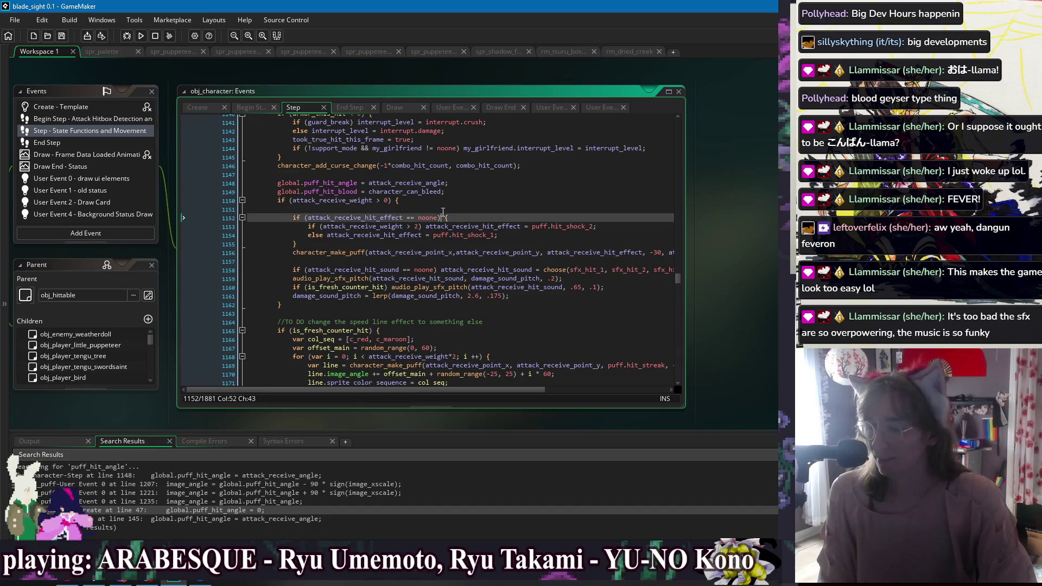
left_click(540, 216)
key("Down")
key("Down")
key("Down")
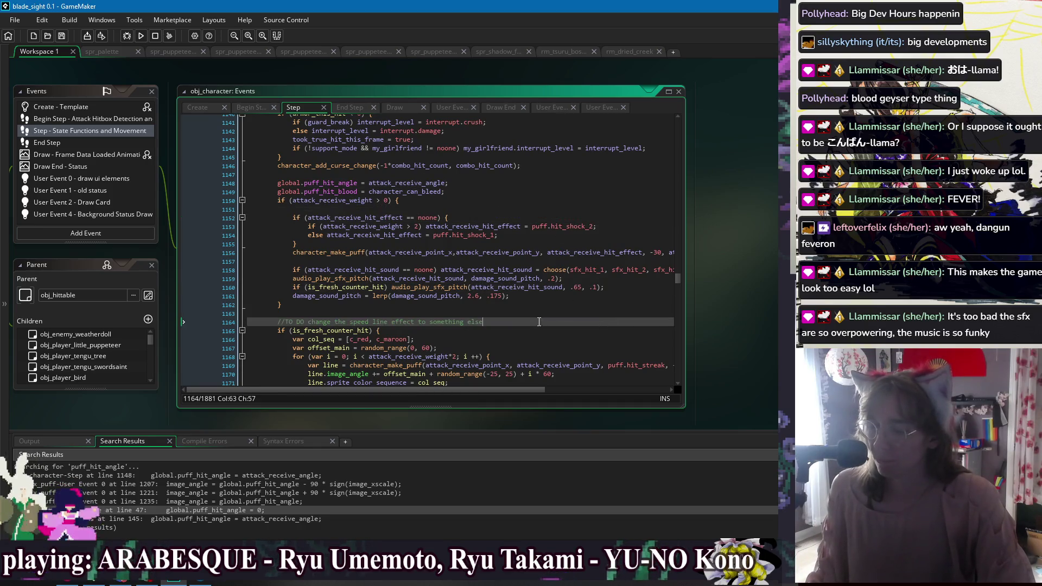
left_click(541, 339)
scroll(451, 237, "up", 2)
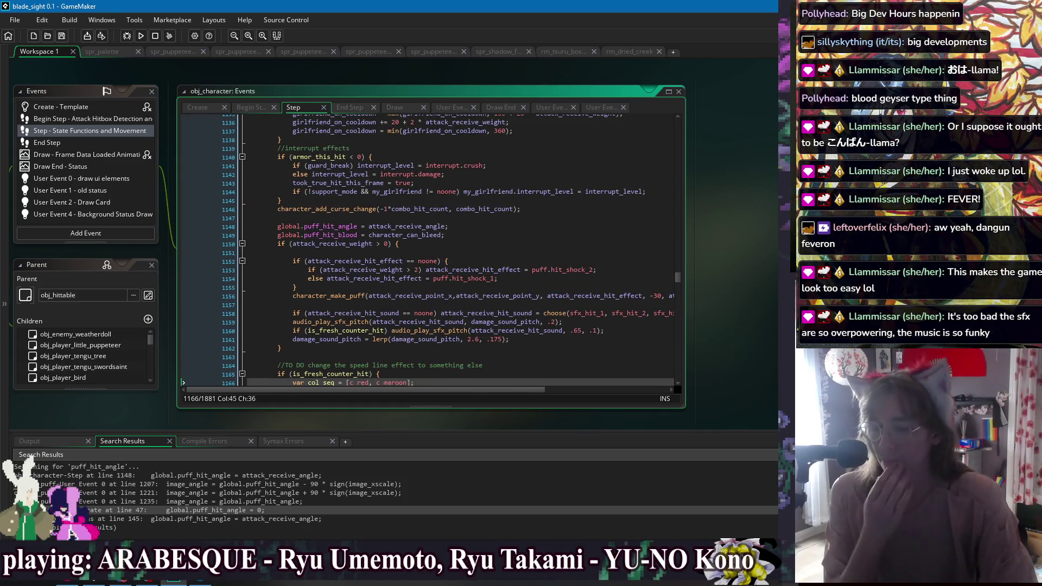